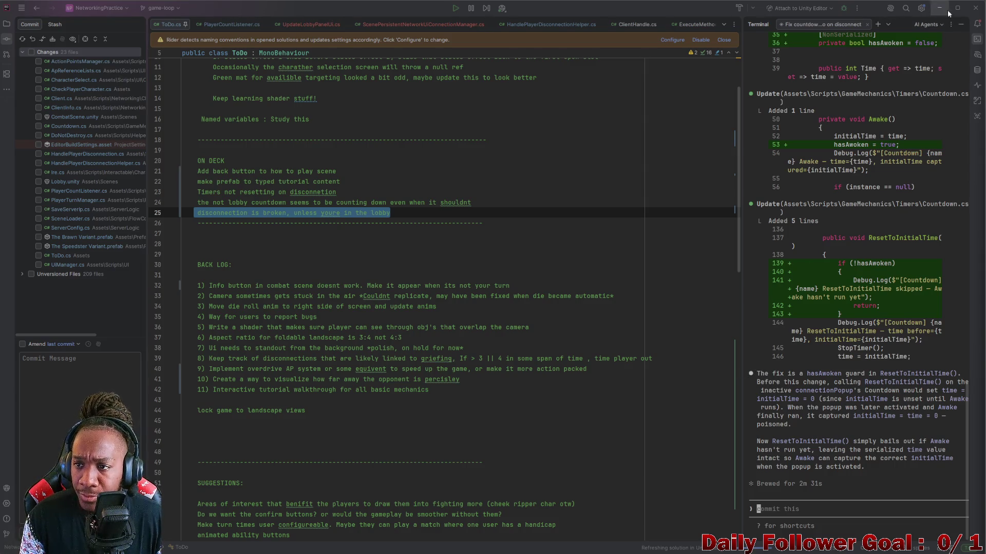
# Switch from Rider to the Unity Editor so the edited scripts recompile
pyautogui.hotkey('alt', 'Tab')
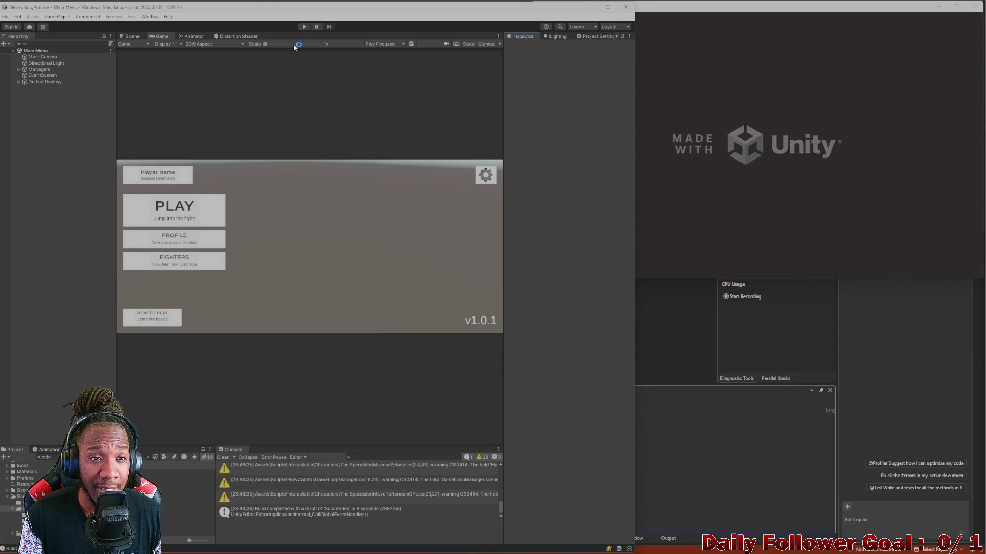
# Enter Play Mode and join the lobby as 'asdf' from editor and build, starting a match, then disconnect
pyautogui.click(303, 27)
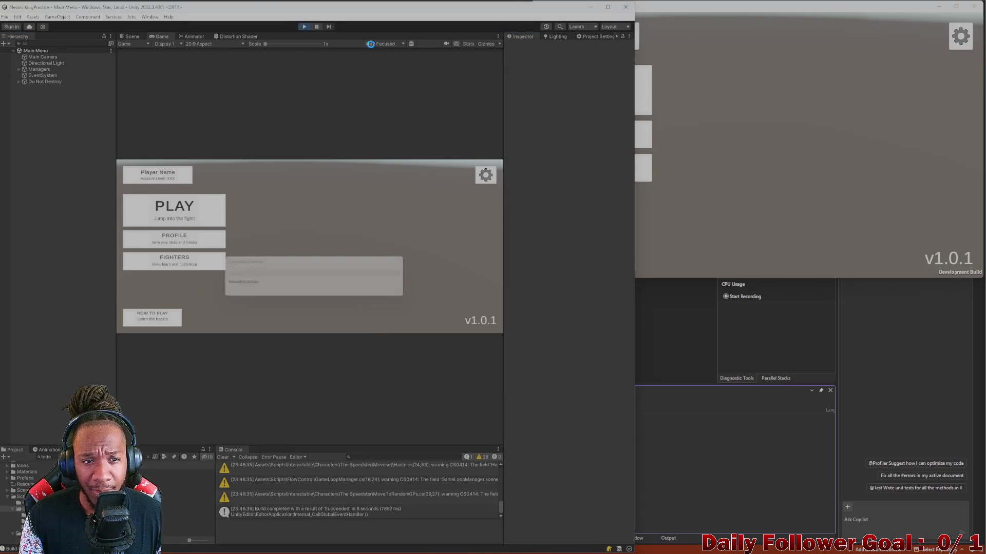
pyautogui.click(775, 101)
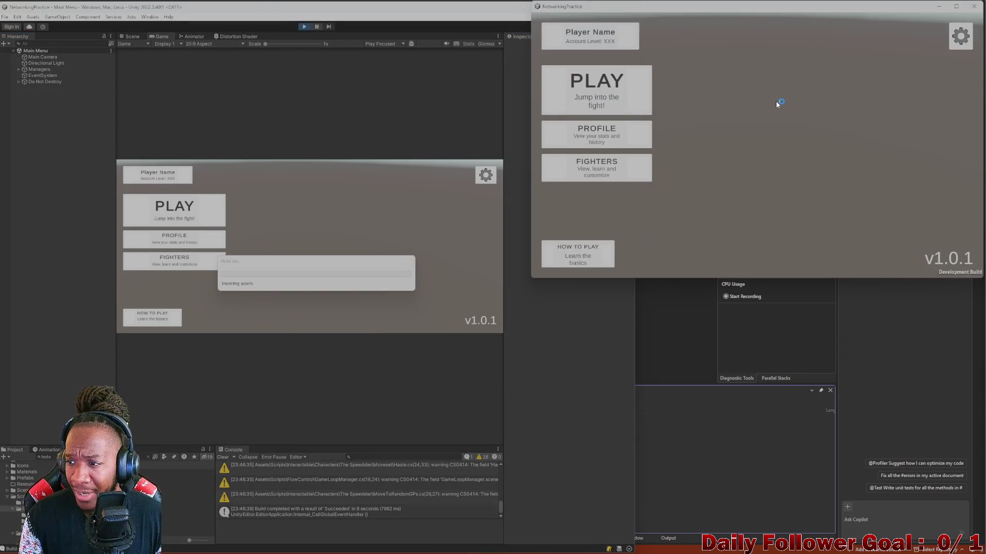
pyautogui.click(190, 217)
pyautogui.write('asdf')
pyautogui.click(300, 258)
pyautogui.click(738, 168)
pyautogui.click(596, 90)
pyautogui.write('asdf')
pyautogui.click(754, 163)
pyautogui.click(319, 308)
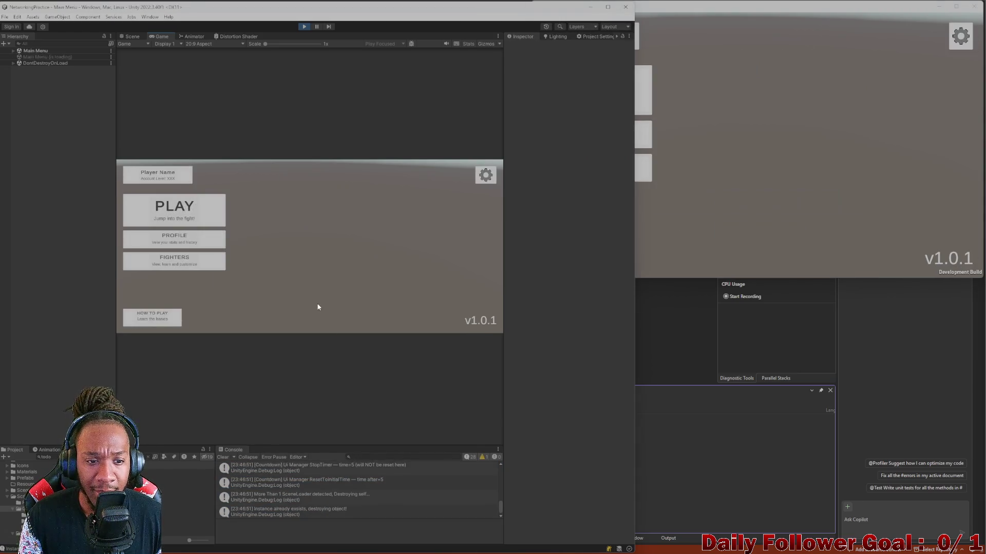
# Join as 'asdf' in the editor and leave, then connect the build to start a match and disconnect
pyautogui.click(174, 208)
pyautogui.click(308, 240)
pyautogui.write('asdf')
pyautogui.click(310, 259)
pyautogui.click(487, 171)
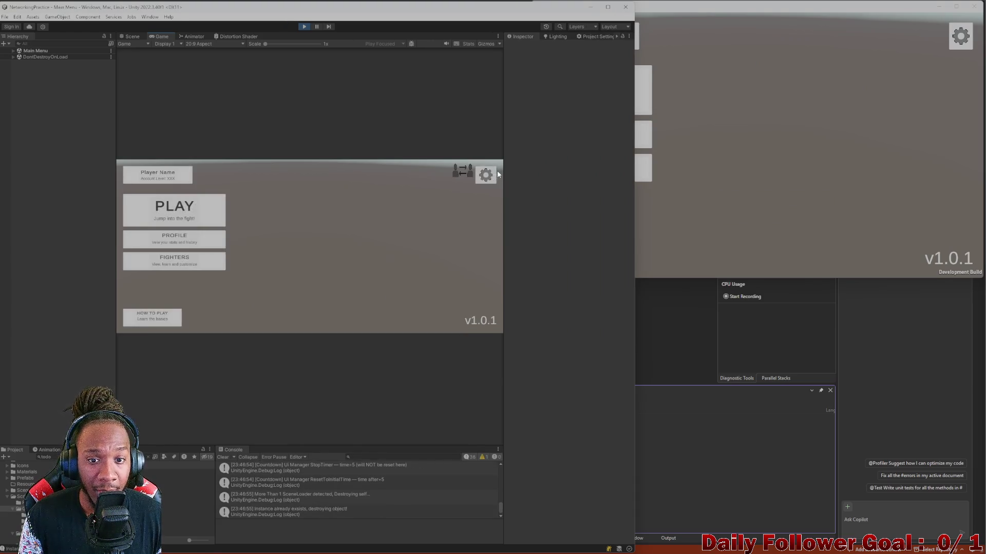
pyautogui.click(674, 135)
pyautogui.click(596, 90)
pyautogui.write('asdf')
pyautogui.click(735, 172)
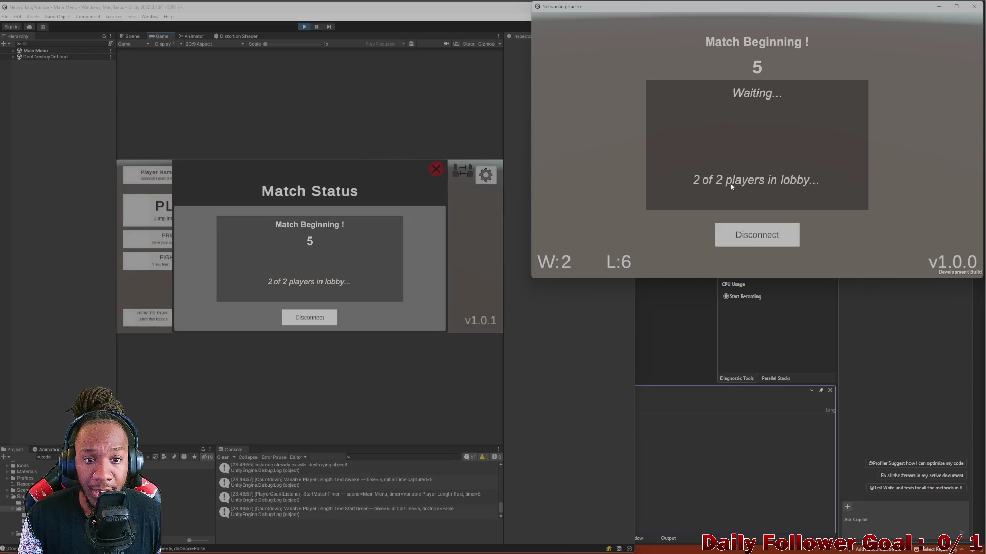
pyautogui.click(306, 319)
# Repeat: editor joins as 'asdf' and leaves, build connects to start the match, then disconnect
pyautogui.click(184, 228)
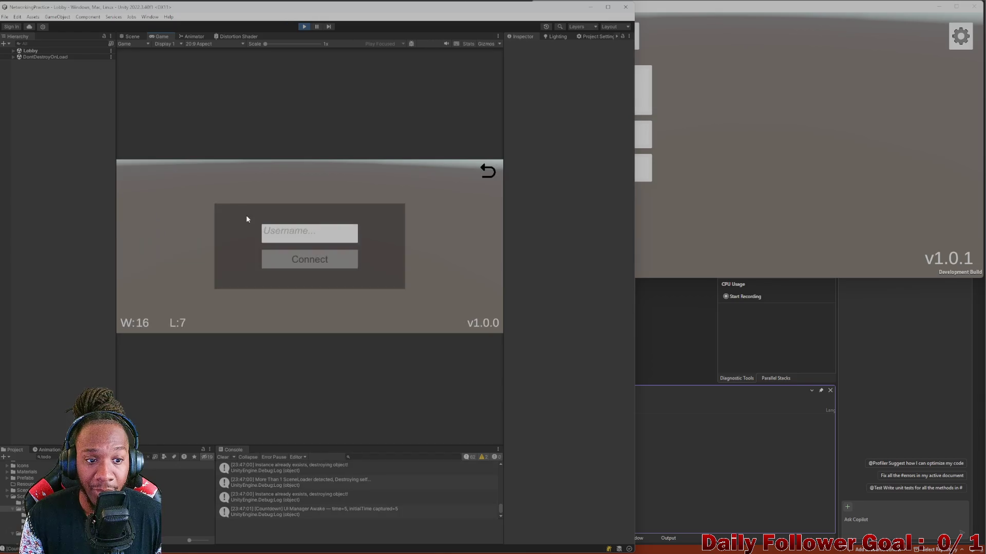
pyautogui.write('asdf')
pyautogui.click(309, 263)
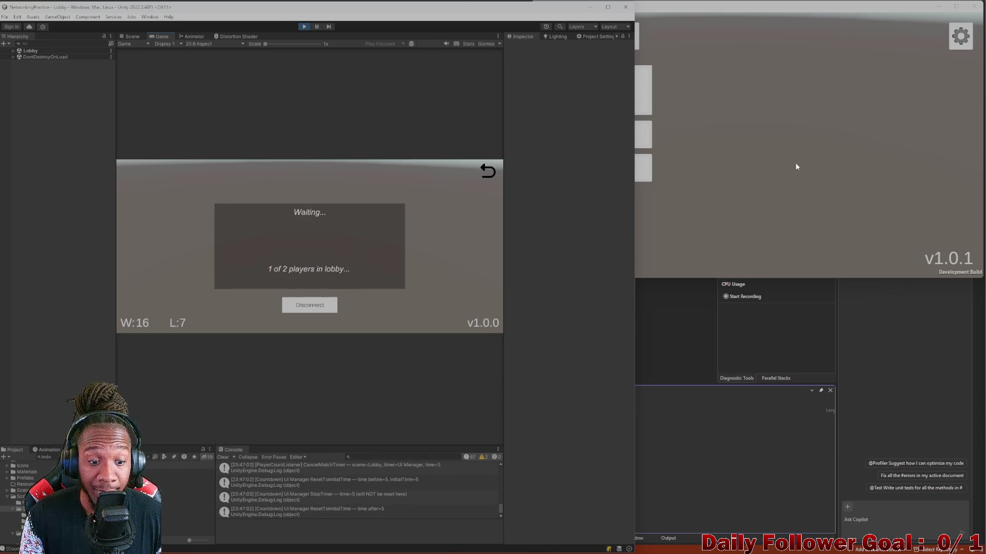
pyautogui.click(641, 152)
pyautogui.click(600, 105)
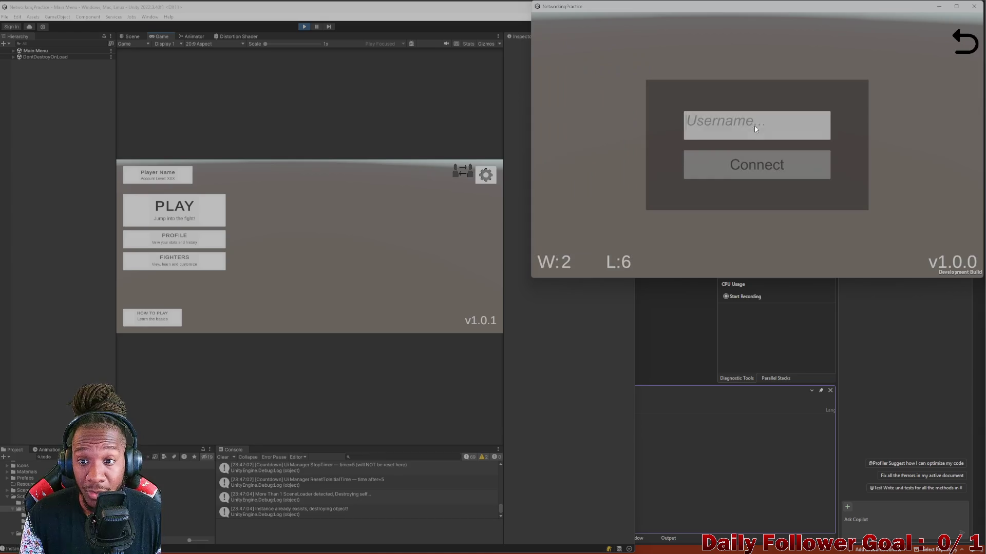
pyautogui.click(752, 162)
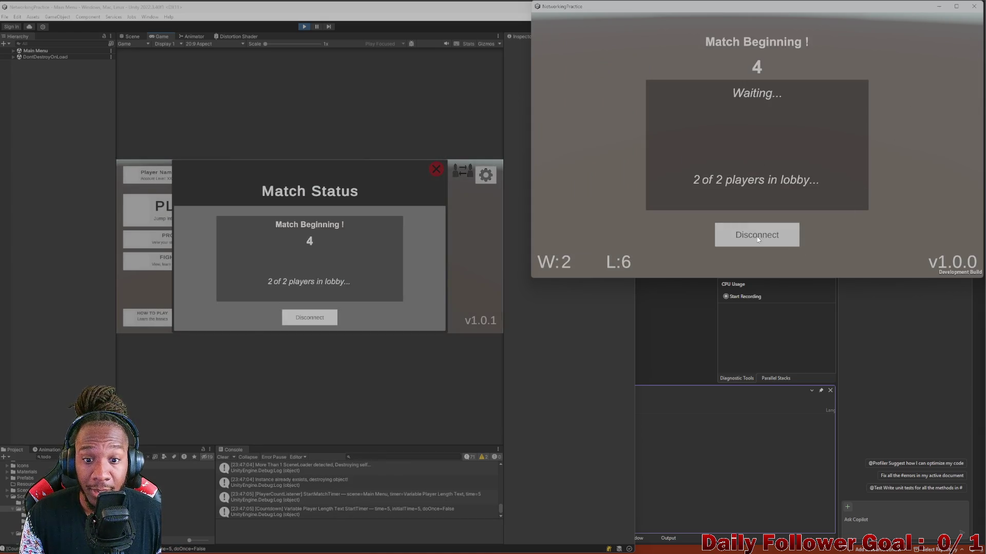
pyautogui.click(756, 236)
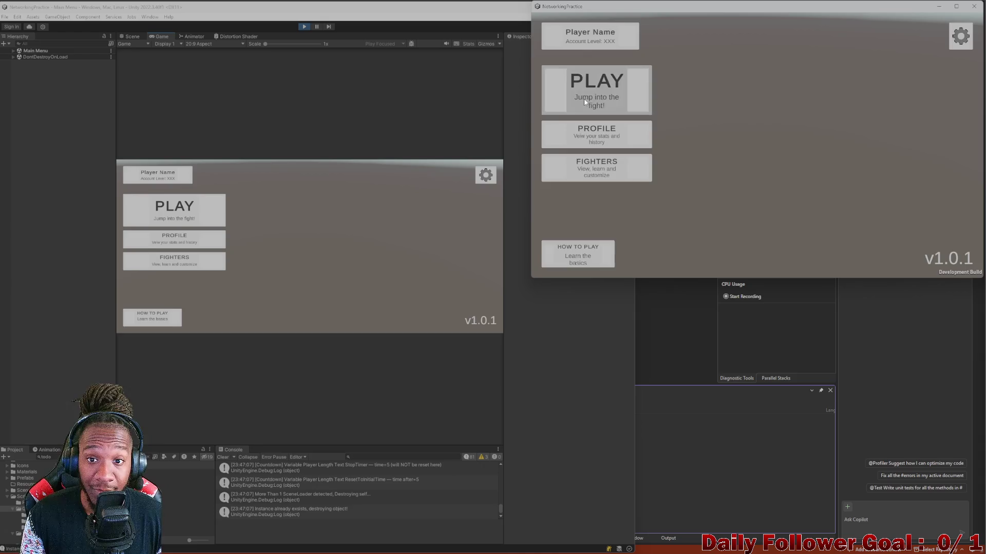
# Join and leave with the build, start a match from the editor as 'asdf', disconnect, and clear the Console
pyautogui.click(597, 92)
pyautogui.click(769, 165)
pyautogui.click(966, 40)
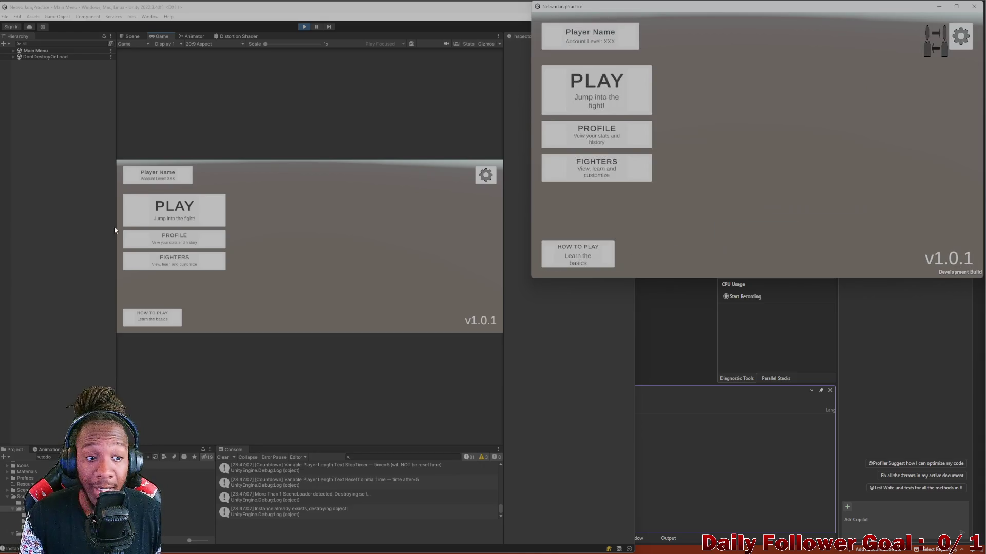
pyautogui.click(181, 218)
pyautogui.write('asdf')
pyautogui.click(325, 263)
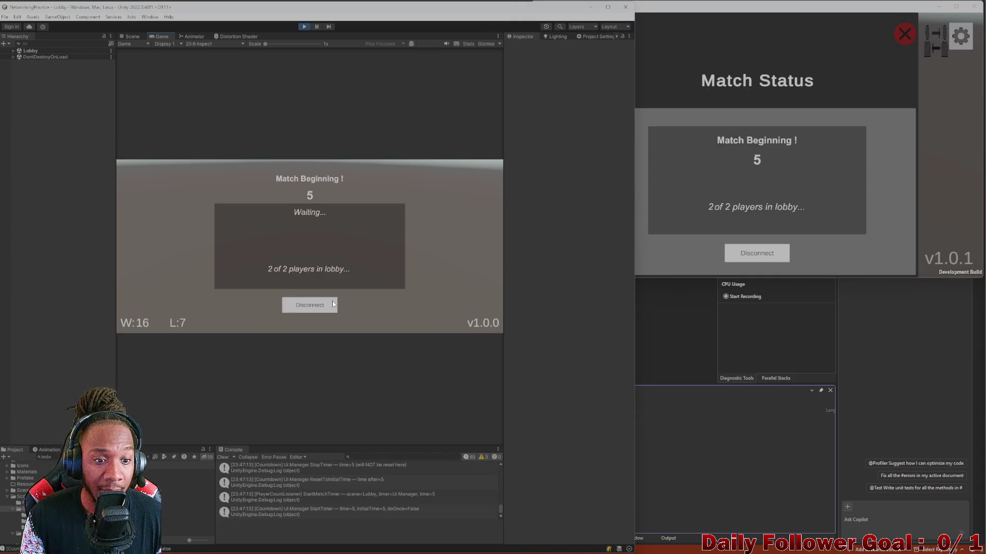
pyautogui.click(318, 306)
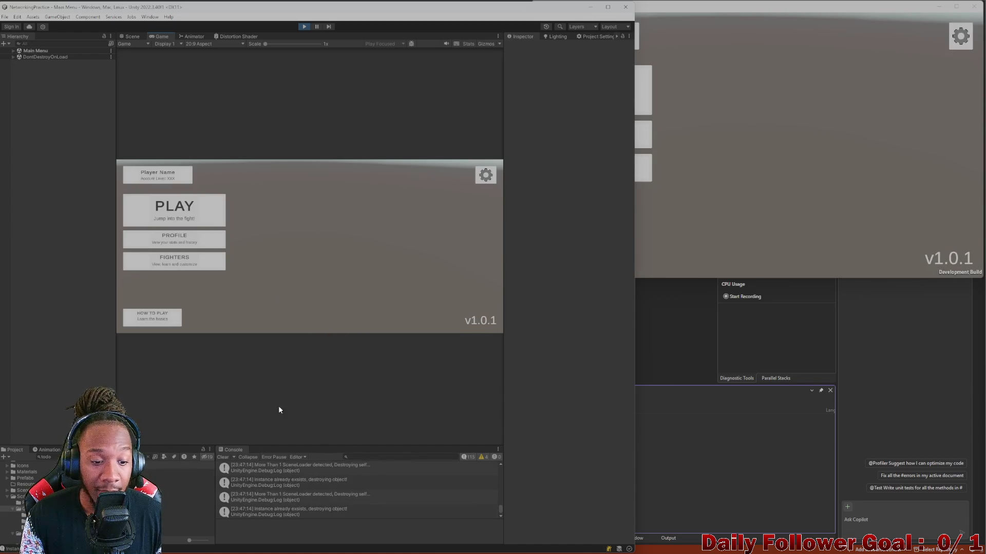
pyautogui.click(223, 458)
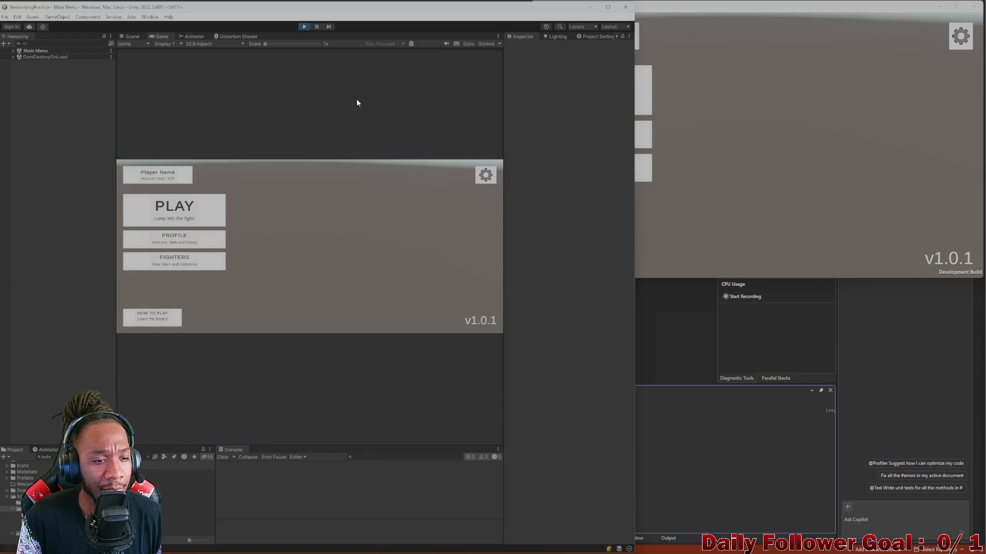
pyautogui.click(160, 222)
# Connect the editor as 'sdf', join the build as 'asdf', then disconnect the build
pyautogui.write('sdf')
pyautogui.press('Return')
pyautogui.click(658, 107)
pyautogui.click(645, 105)
pyautogui.click(690, 134)
pyautogui.write('asdf')
pyautogui.click(757, 164)
pyautogui.click(744, 232)
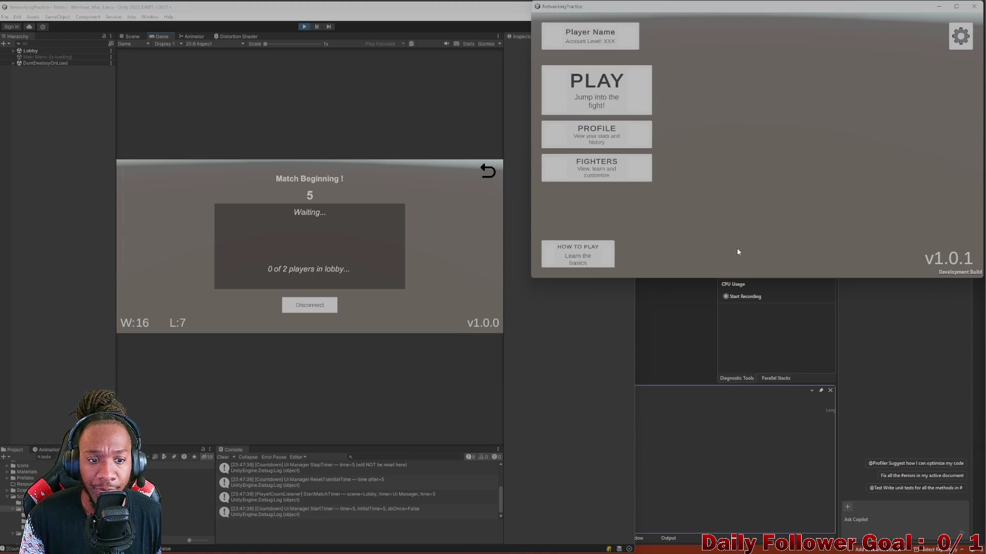
# Join the editor lobby as 'sdf' while the build opens its lobby, then leave to the main menu
pyautogui.click(169, 213)
pyautogui.write('sdf')
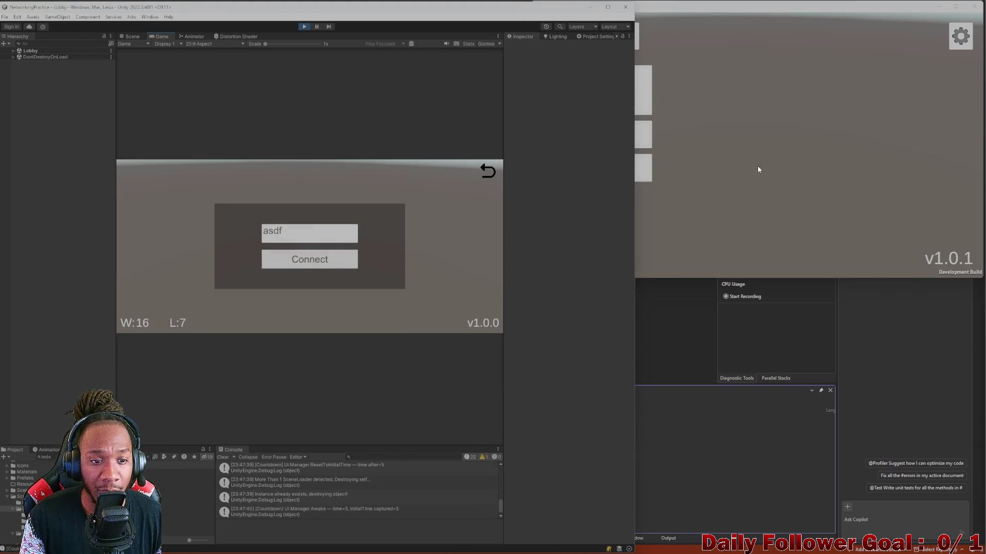
pyautogui.click(344, 263)
pyautogui.click(700, 220)
pyautogui.click(595, 87)
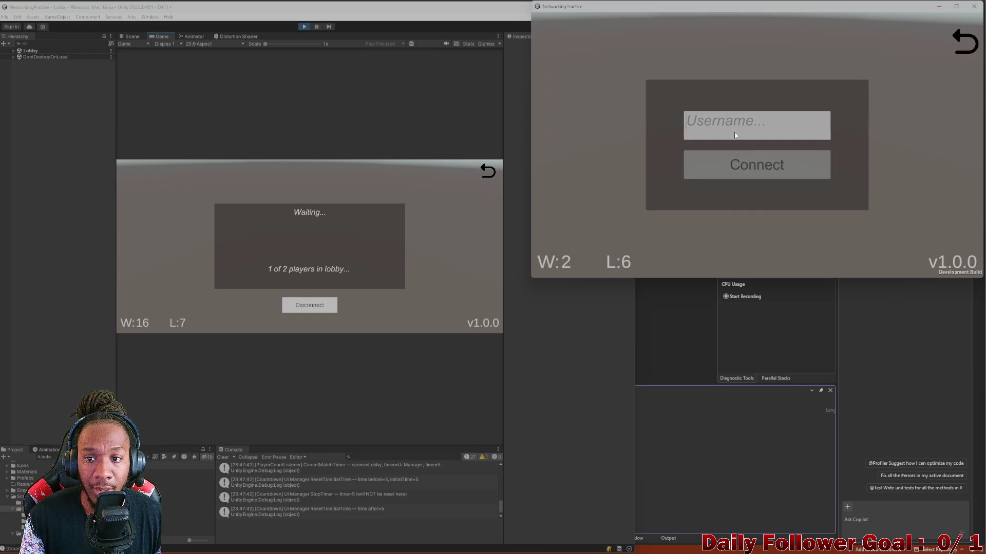
pyautogui.click(741, 168)
pyautogui.click(323, 308)
# Park the editor on the Fighters screen, start a match from the build, and disconnect
pyautogui.click(181, 220)
pyautogui.click(329, 254)
pyautogui.click(681, 138)
pyautogui.click(491, 172)
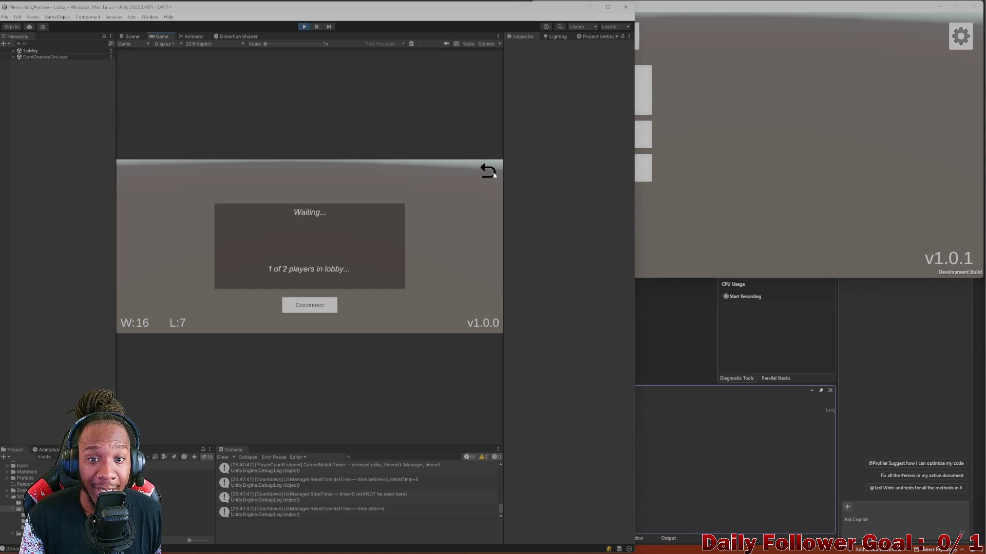
pyautogui.click(178, 264)
pyautogui.click(654, 135)
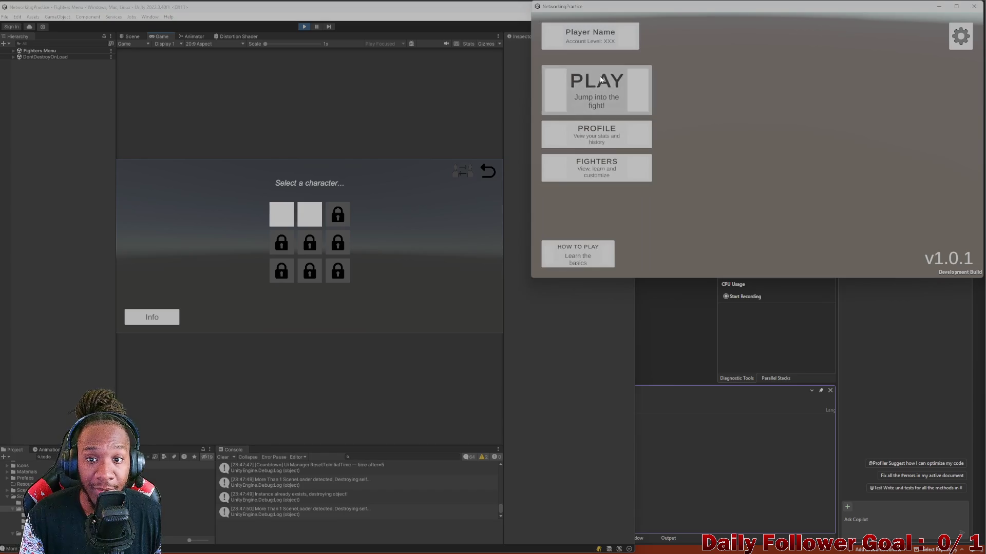
pyautogui.click(598, 88)
pyautogui.click(726, 165)
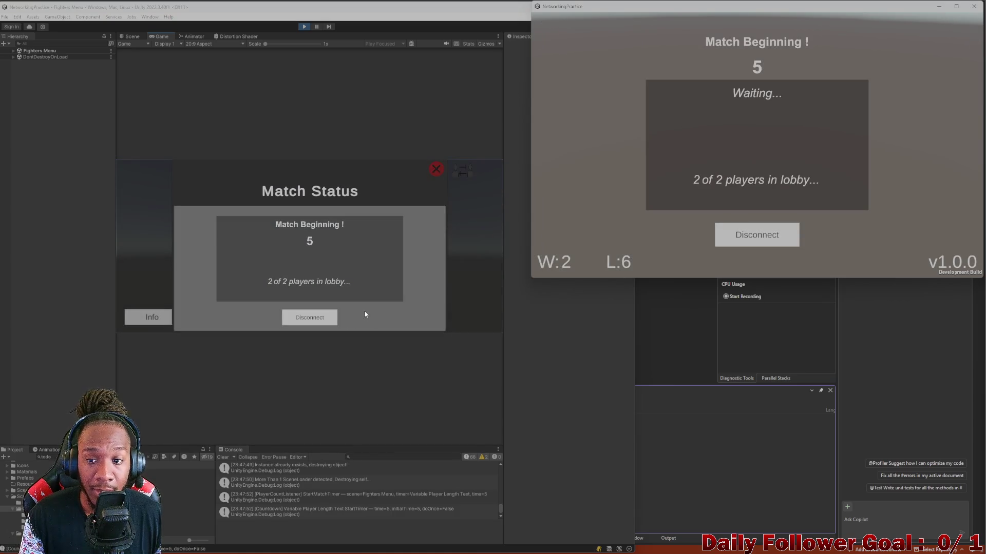
pyautogui.click(762, 239)
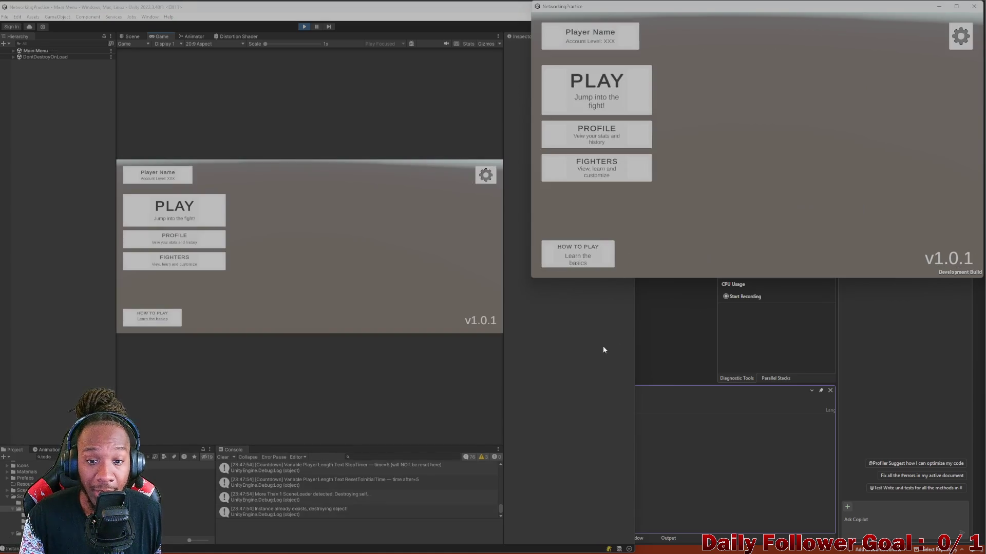
# Repeat with the editor on Fighters while the build connects as 'asdf' to start the match, then disconnect
pyautogui.click(522, 185)
pyautogui.click(174, 210)
pyautogui.click(309, 257)
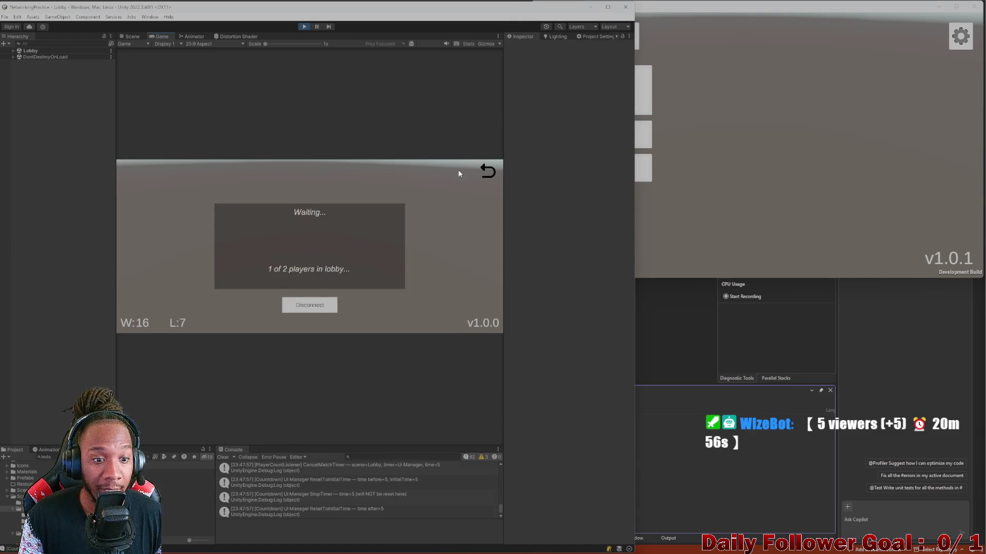
pyautogui.click(498, 171)
pyautogui.click(175, 260)
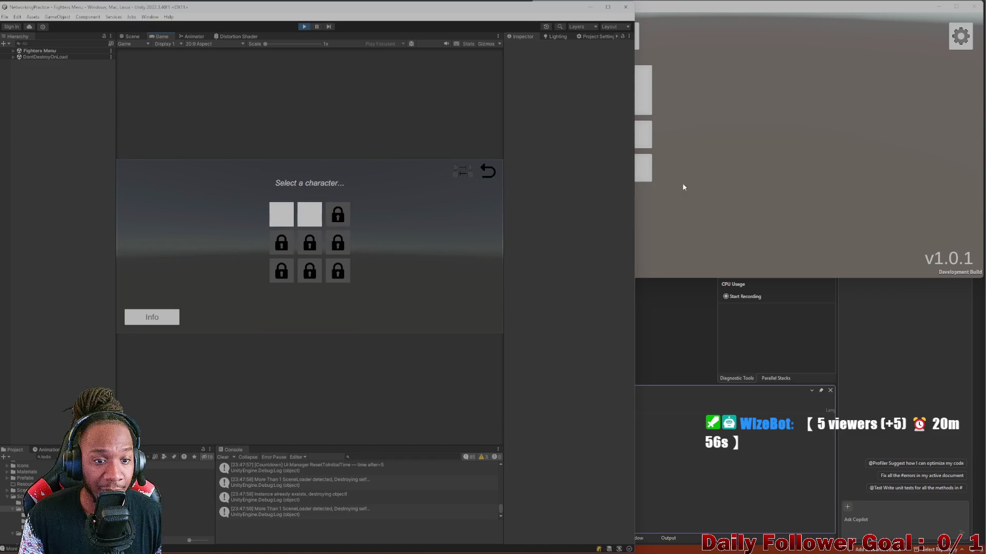
pyautogui.click(617, 98)
pyautogui.write('asdf')
pyautogui.click(757, 163)
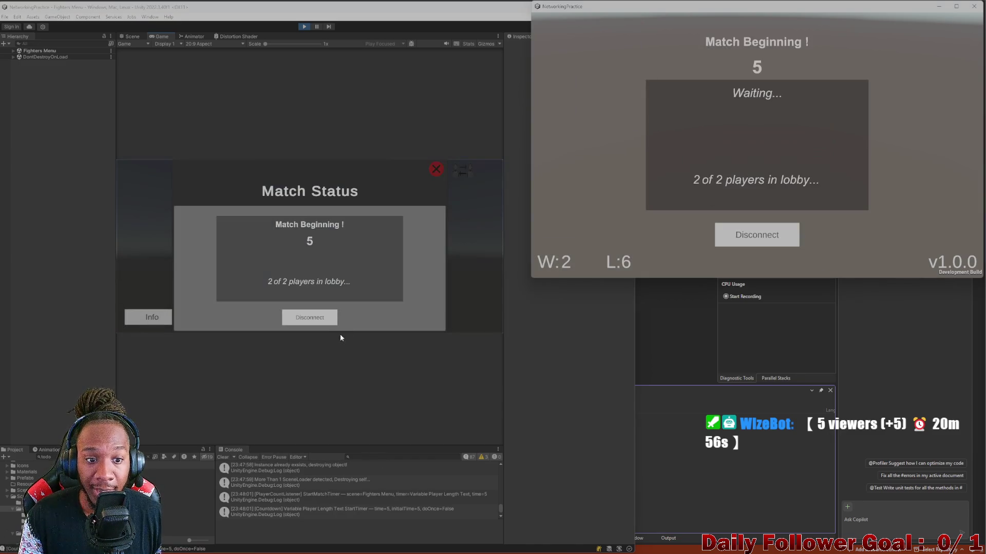
pyautogui.click(317, 323)
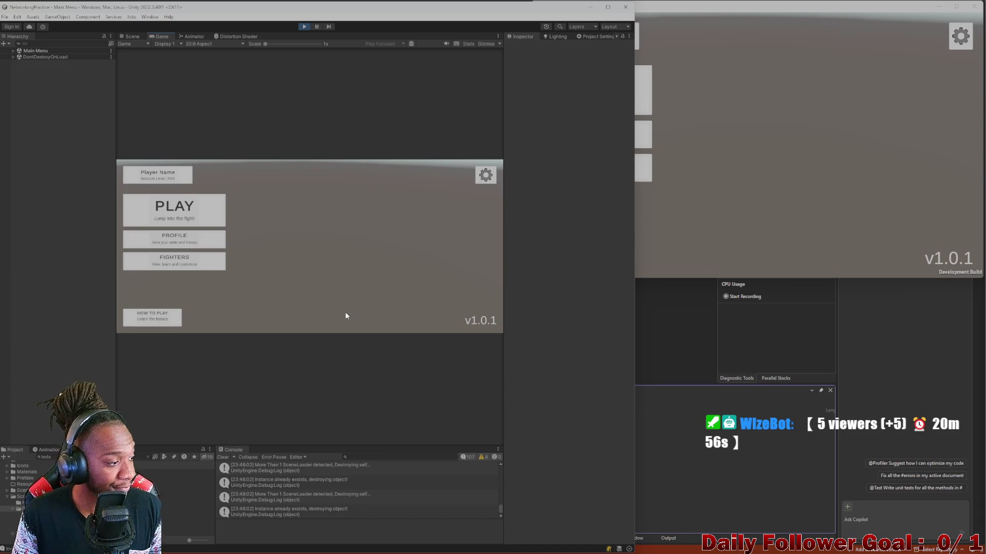
# Editor joins then leaves the lobby; build connects to start the match, then leave the match
pyautogui.click(160, 207)
pyautogui.click(323, 257)
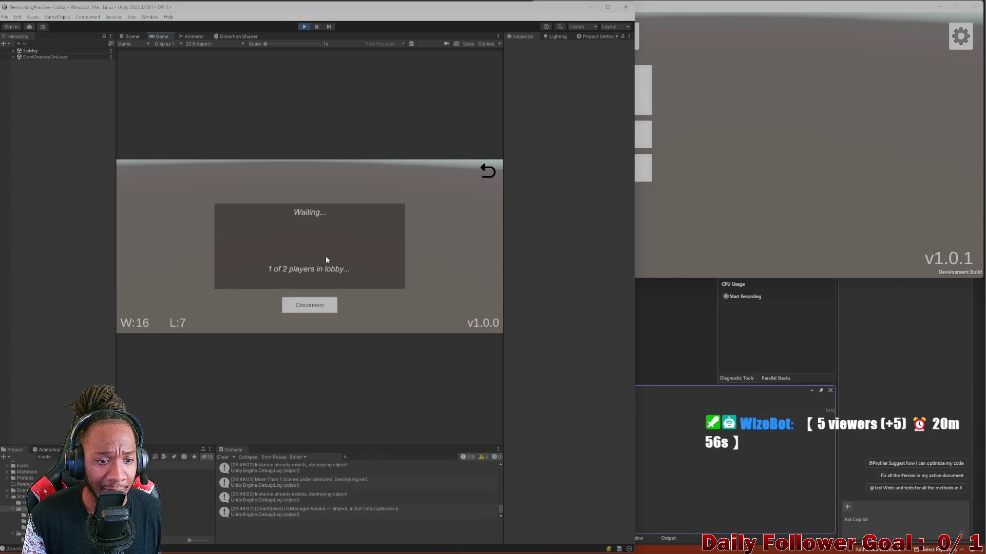
pyautogui.click(488, 172)
pyautogui.click(597, 85)
pyautogui.click(755, 163)
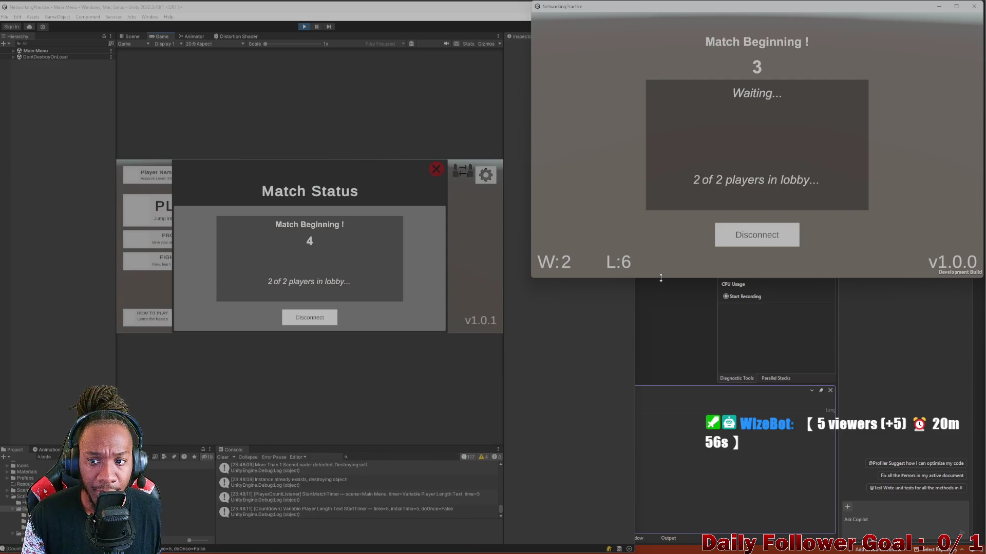
pyautogui.click(300, 323)
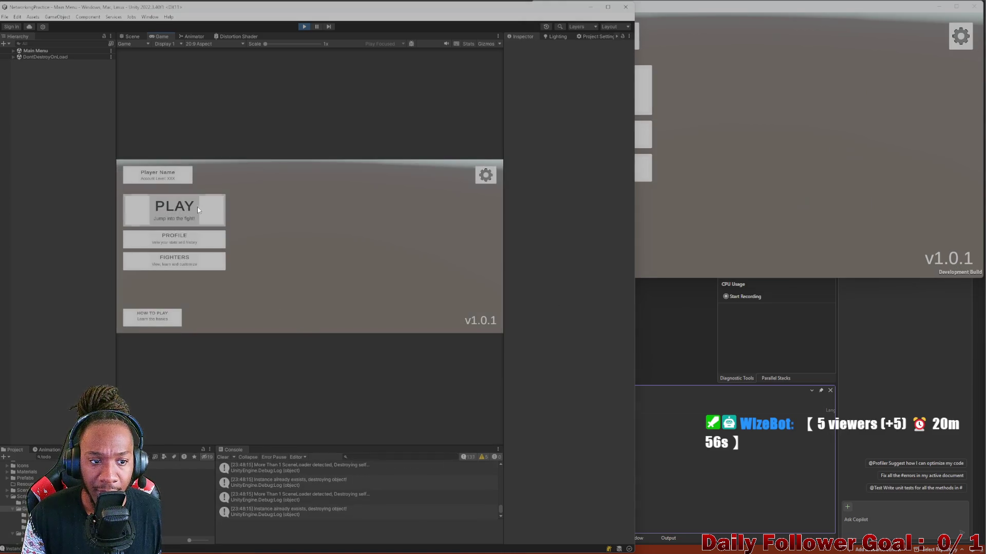
# Send the editor to character select, connect the build as 'a', then disconnect both clients
pyautogui.click(164, 208)
pyautogui.click(336, 266)
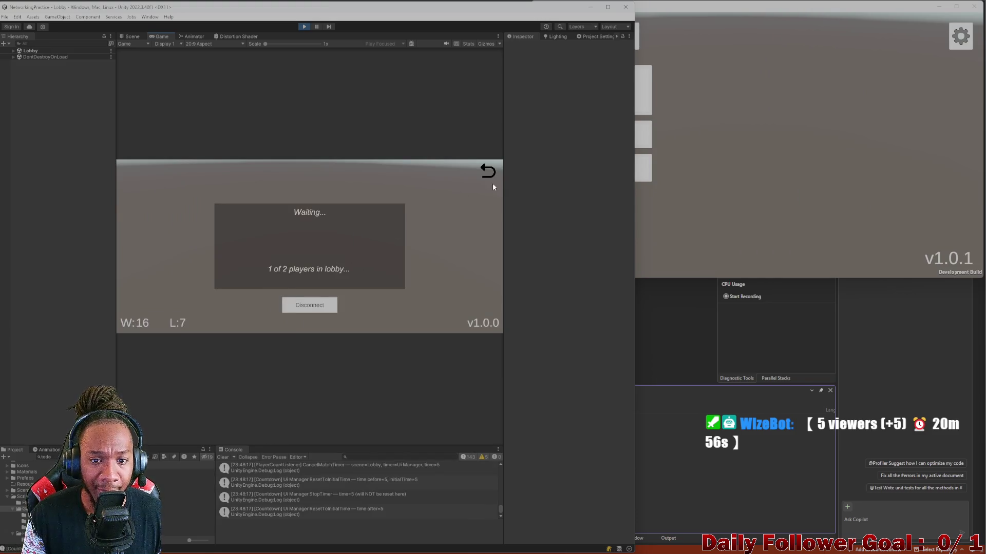
pyautogui.click(488, 171)
pyautogui.click(174, 259)
pyautogui.click(605, 94)
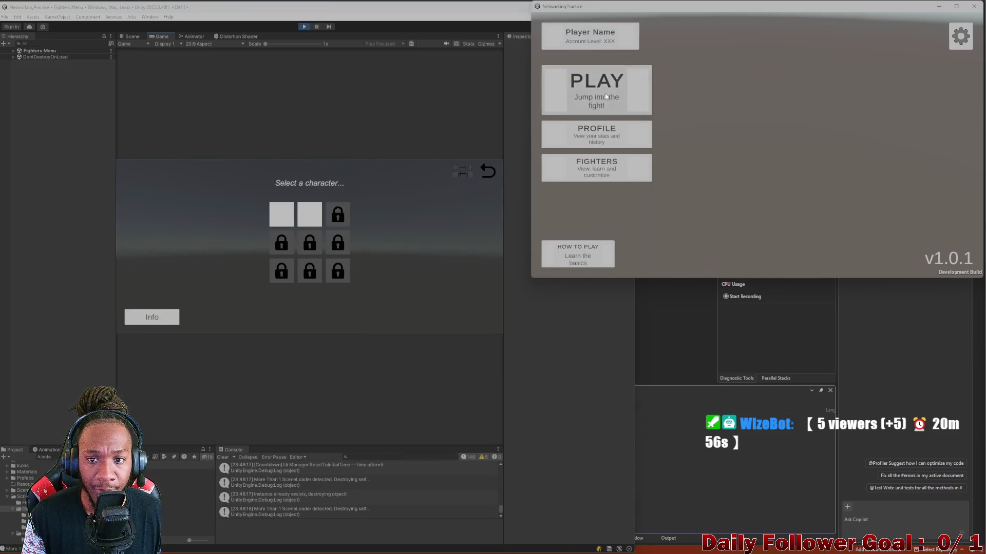
pyautogui.click(713, 136)
pyautogui.write('a')
pyautogui.click(744, 173)
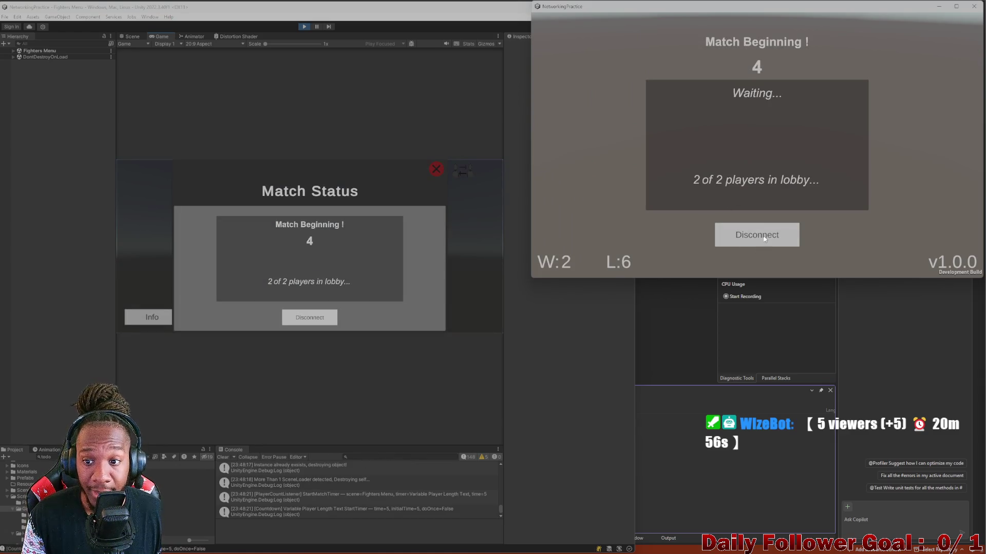
pyautogui.click(764, 238)
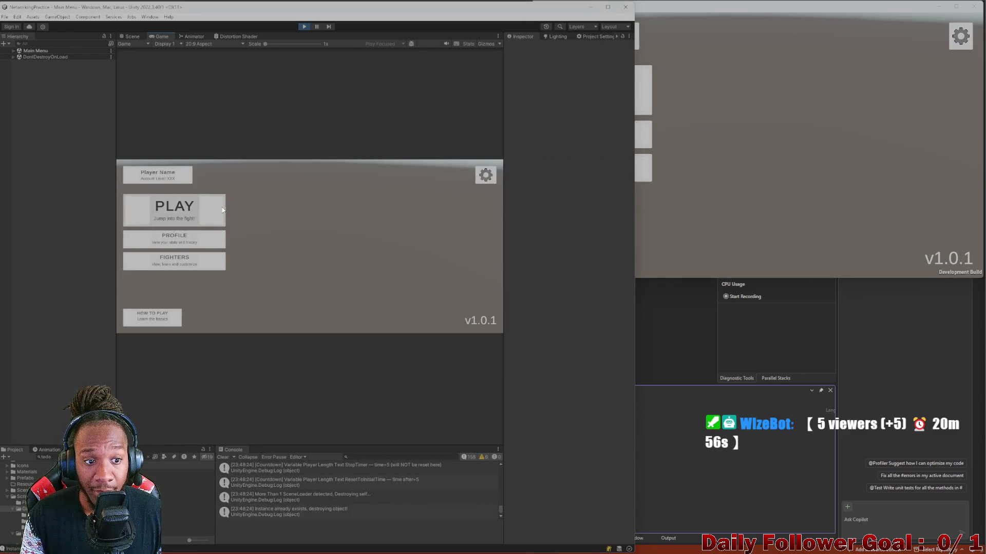
# Join with both clients (editor as 'asdf'), let the match begin, then disconnect
pyautogui.click(174, 208)
pyautogui.click(316, 243)
pyautogui.write('asdf')
pyautogui.click(323, 260)
pyautogui.click(764, 195)
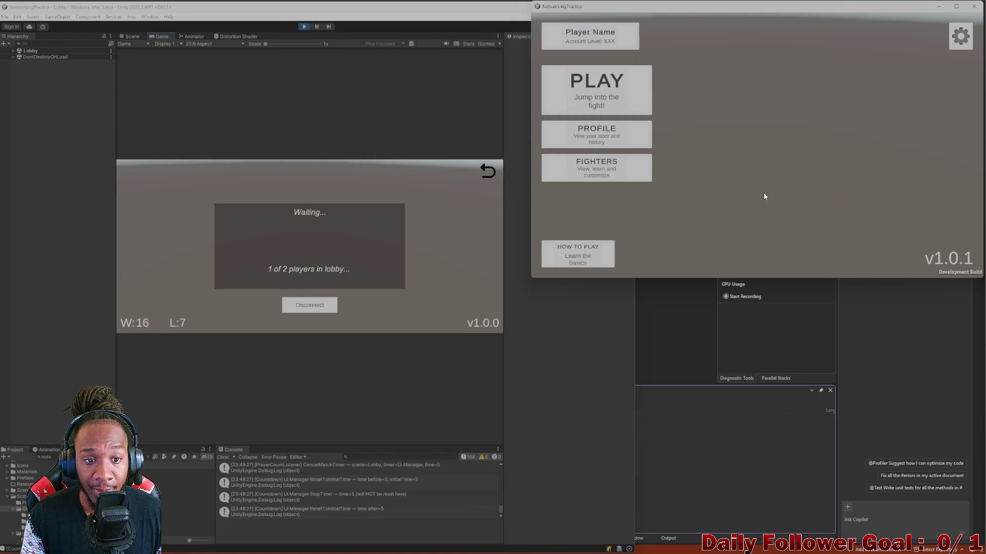
pyautogui.click(642, 101)
pyautogui.click(746, 164)
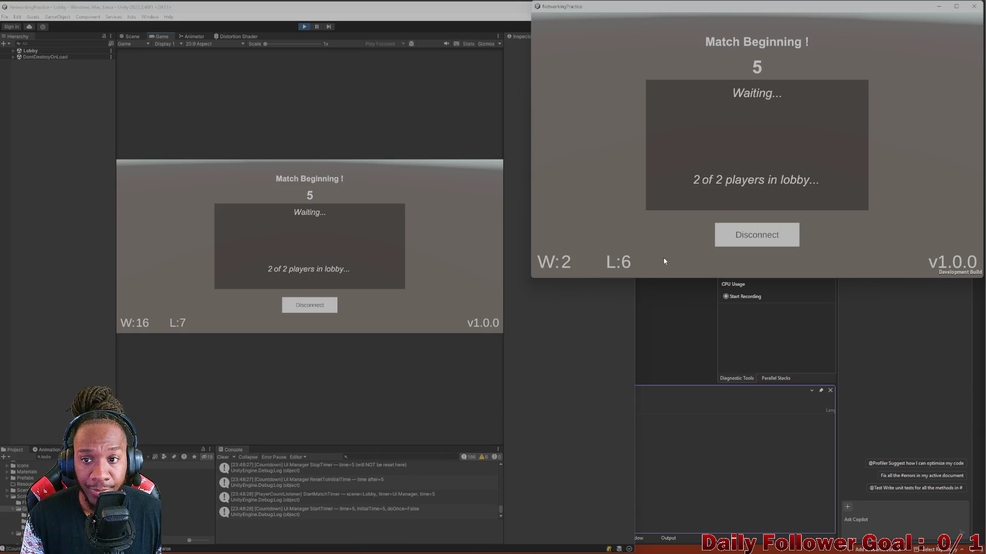
pyautogui.click(311, 310)
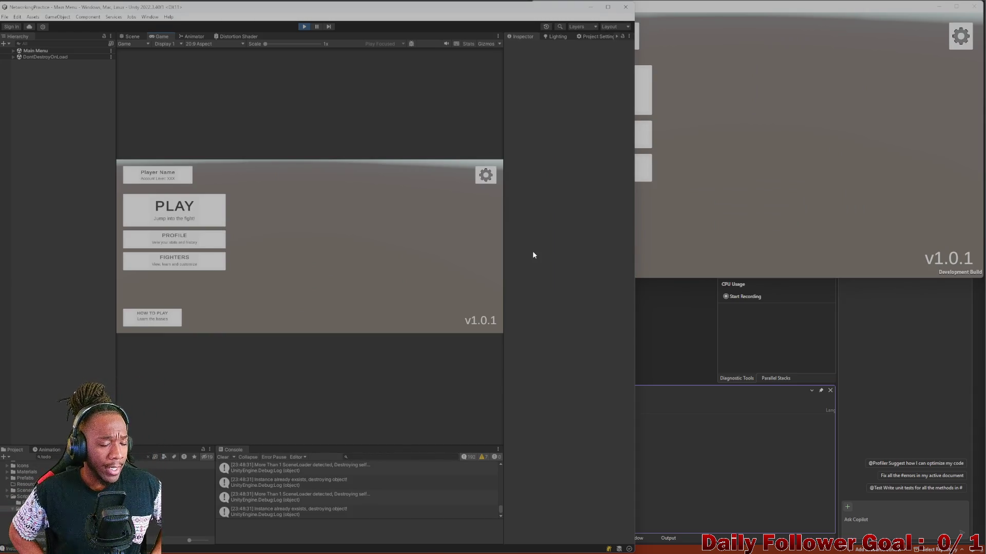
# Join the editor as 'config' and the build, disconnect both, then clear the Console
pyautogui.click(174, 210)
pyautogui.click(304, 235)
pyautogui.write('config')
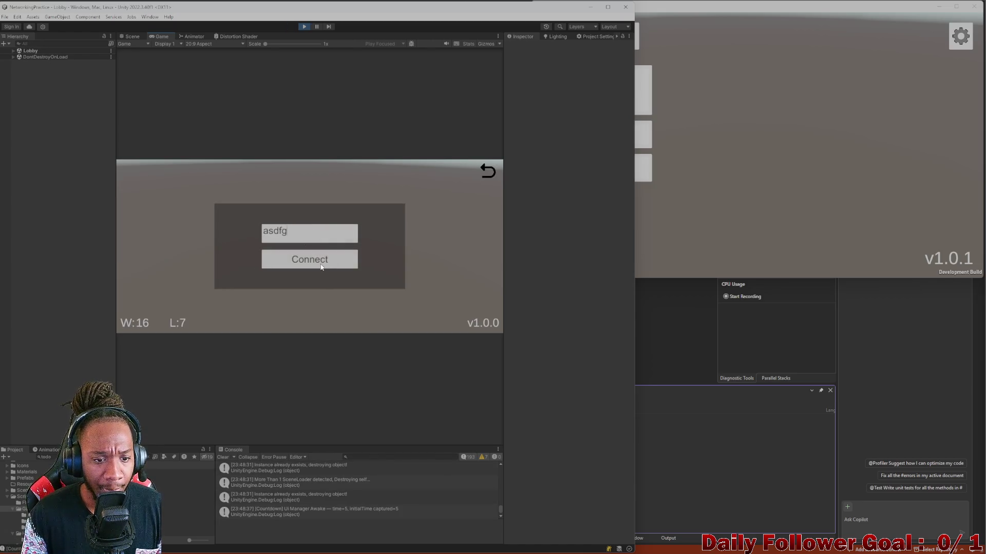
pyautogui.click(324, 268)
pyautogui.click(695, 177)
pyautogui.click(632, 104)
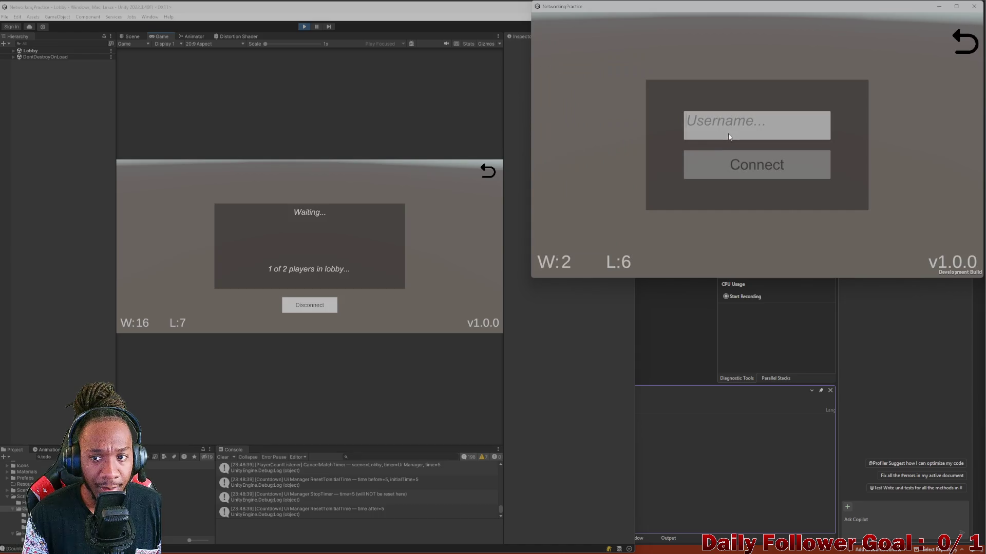
pyautogui.click(746, 167)
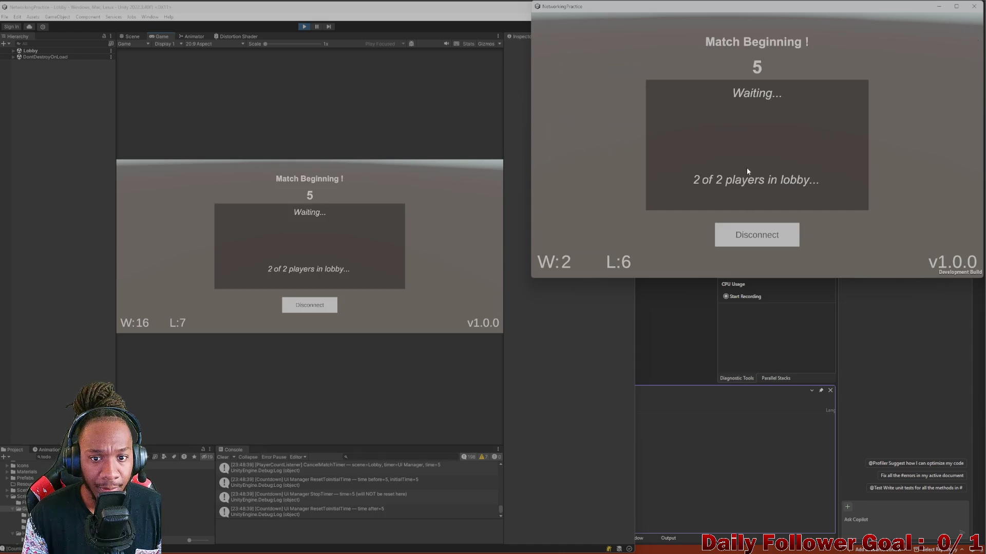
pyautogui.click(304, 305)
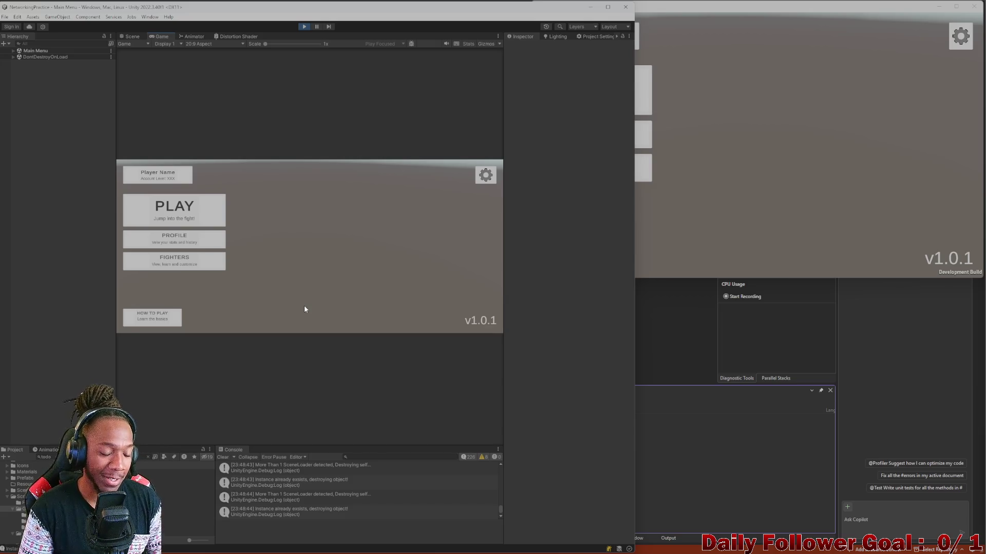
pyautogui.click(229, 457)
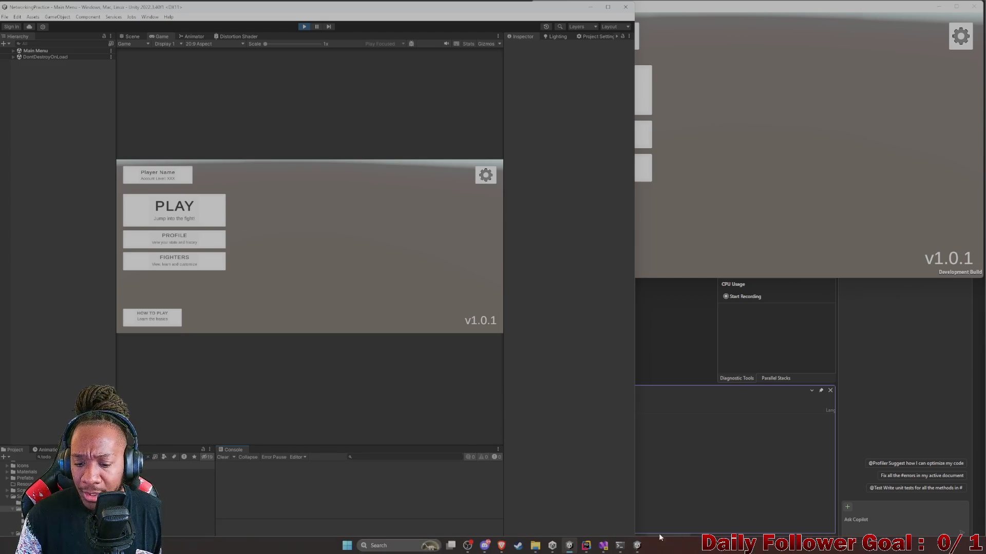
# Delete the countdown, disconnection-broken and timers-not-resetting items from ToDo.cs, then minimize Rider
pyautogui.moveTo(594, 549)
pyautogui.click(586, 500)
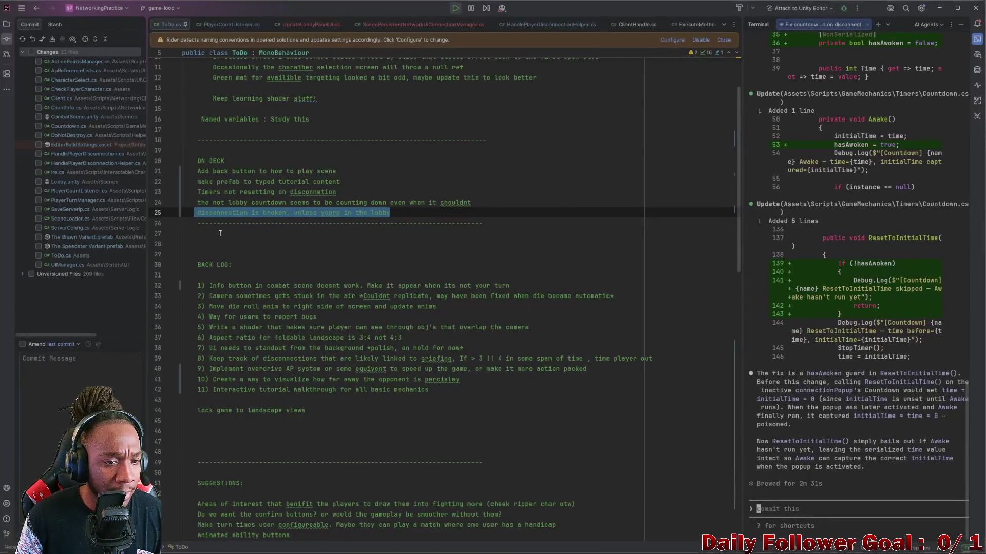
pyautogui.click(239, 204)
pyautogui.moveTo(391, 213)
pyautogui.mouseDown()
pyautogui.moveTo(171, 212)
pyautogui.moveTo(171, 199)
pyautogui.mouseUp()
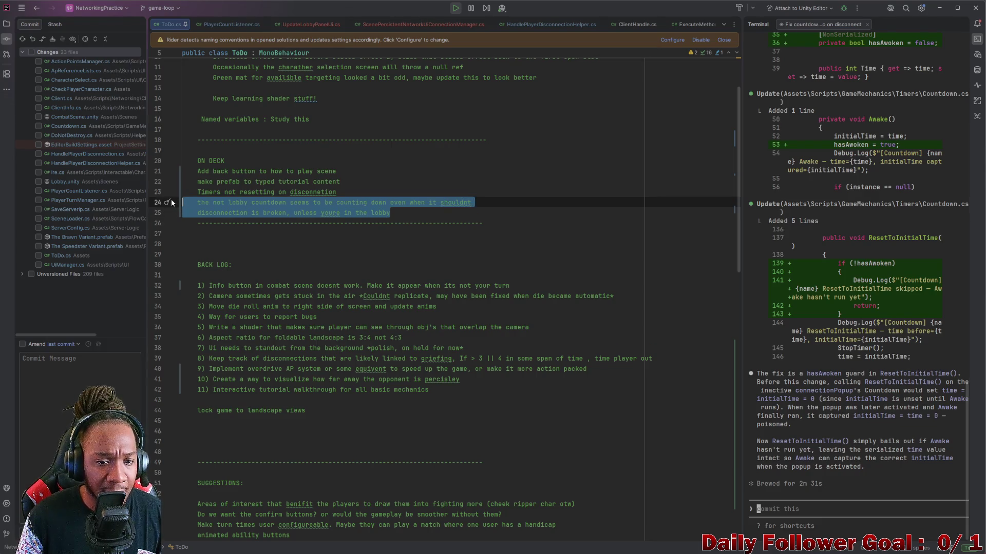
pyautogui.press('BackSpace')
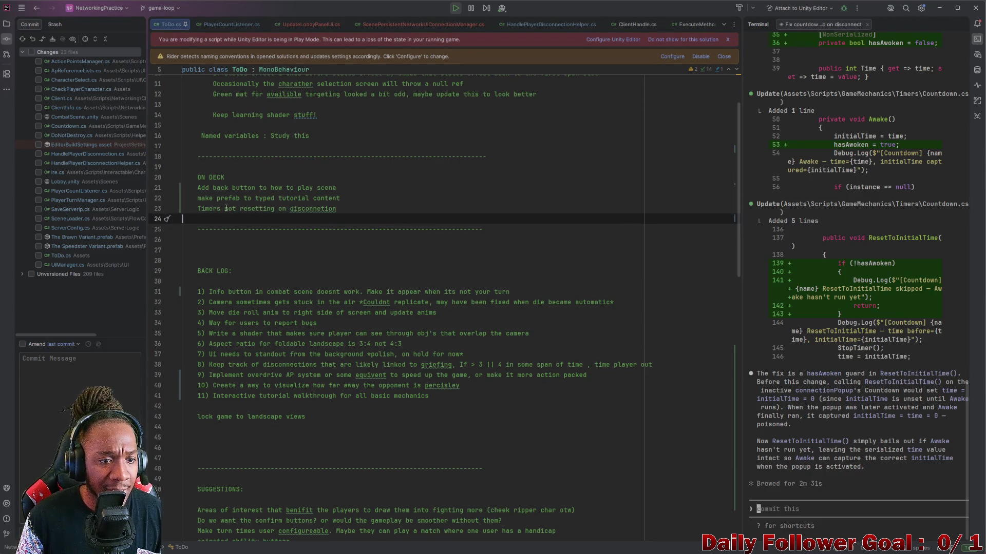
pyautogui.click(245, 209)
pyautogui.tripleClick(245, 209)
pyautogui.press('BackSpace')
pyautogui.press('BackSpace')
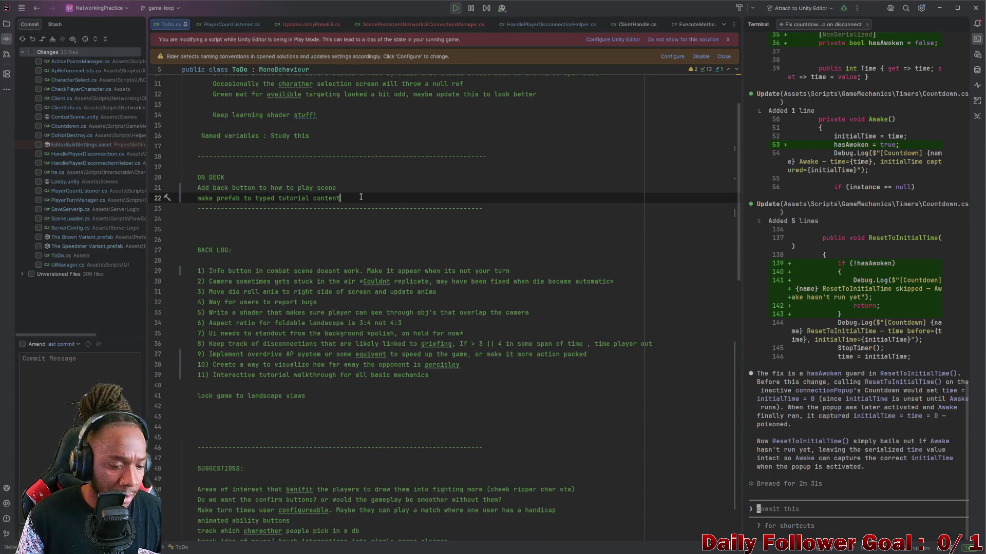
pyautogui.click(935, 8)
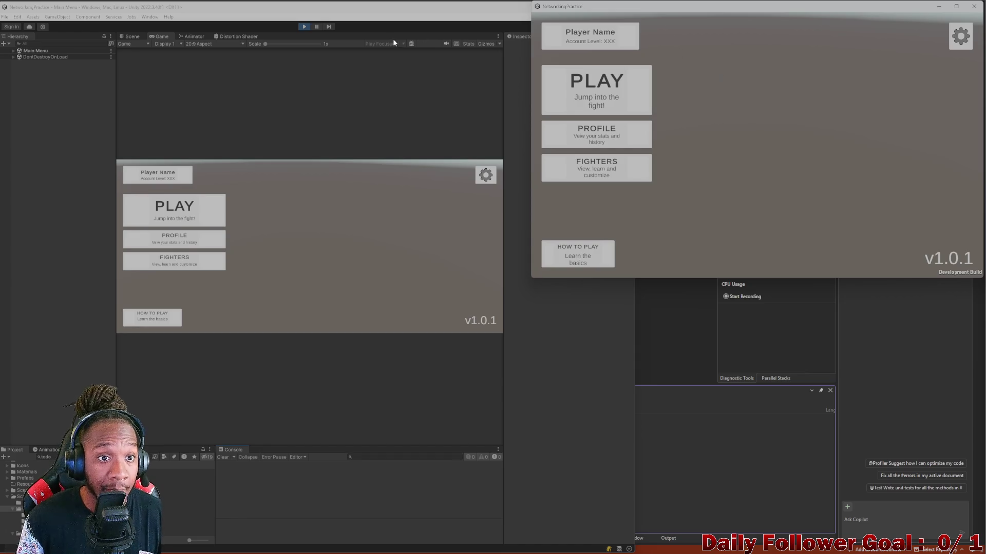
# Stop Play Mode in Unity and return to Rider
pyautogui.click(305, 27)
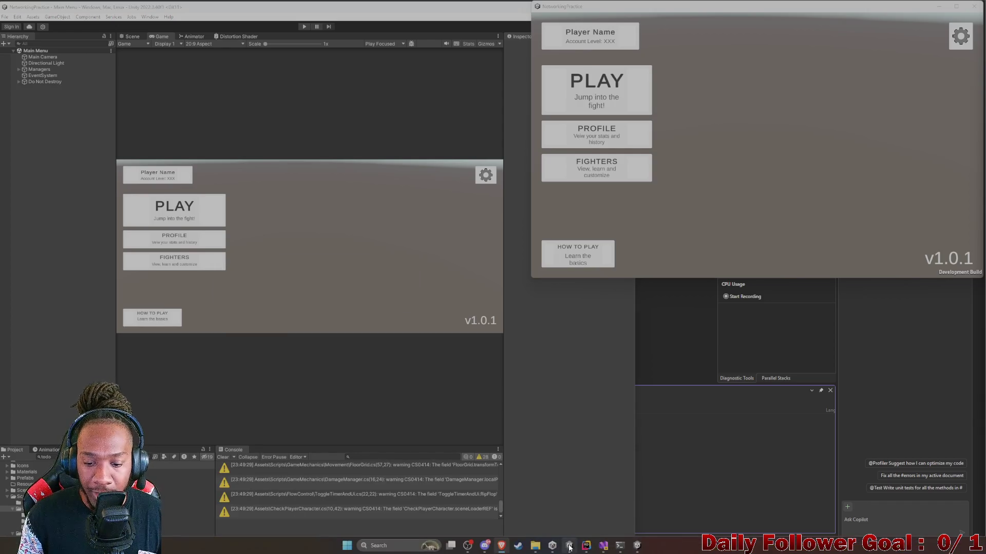
pyautogui.click(586, 546)
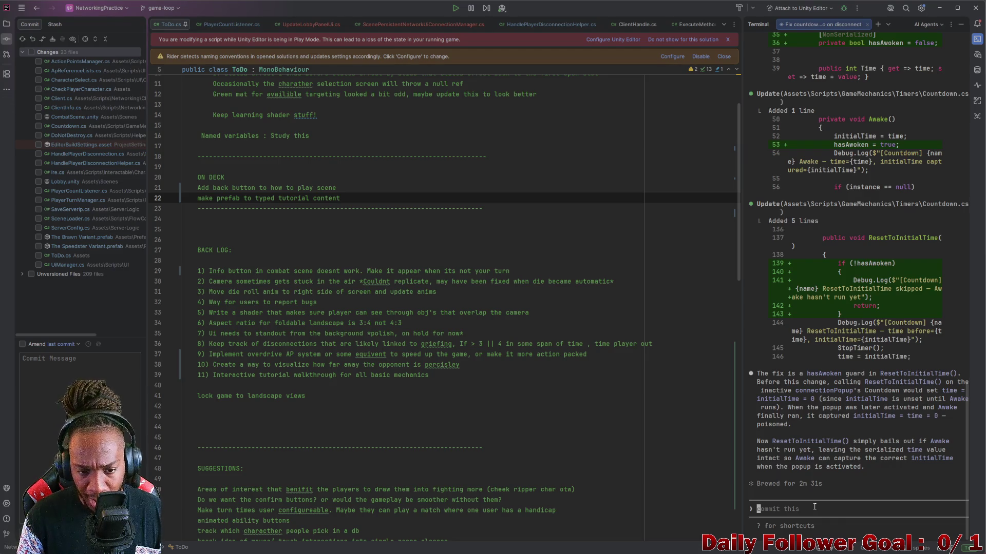
# Type the agent prompt: loading character select destroys the scene persistent UI, unneeded in later scenes
pyautogui.write('okay so ')
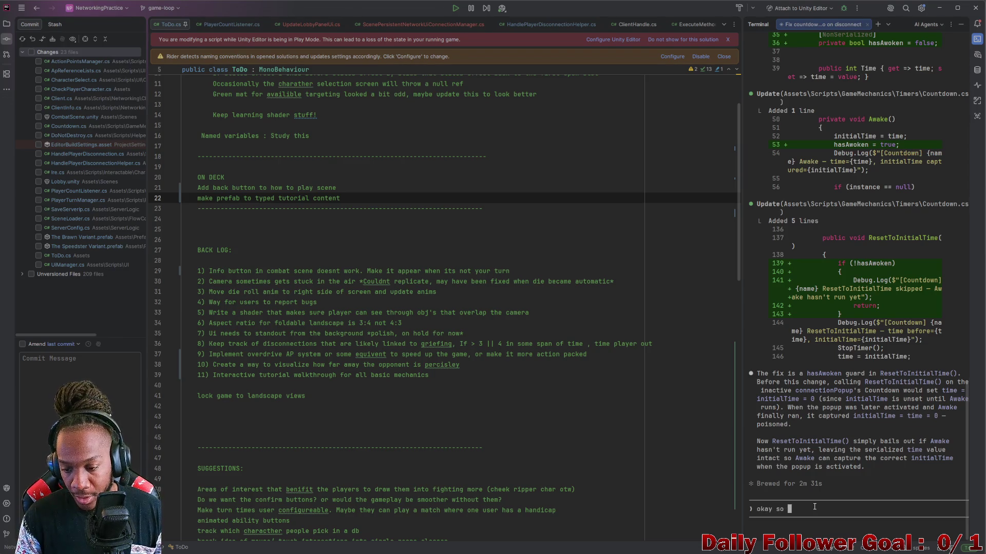
pyautogui.write('right now. when you load the s')
pyautogui.write('charather ')
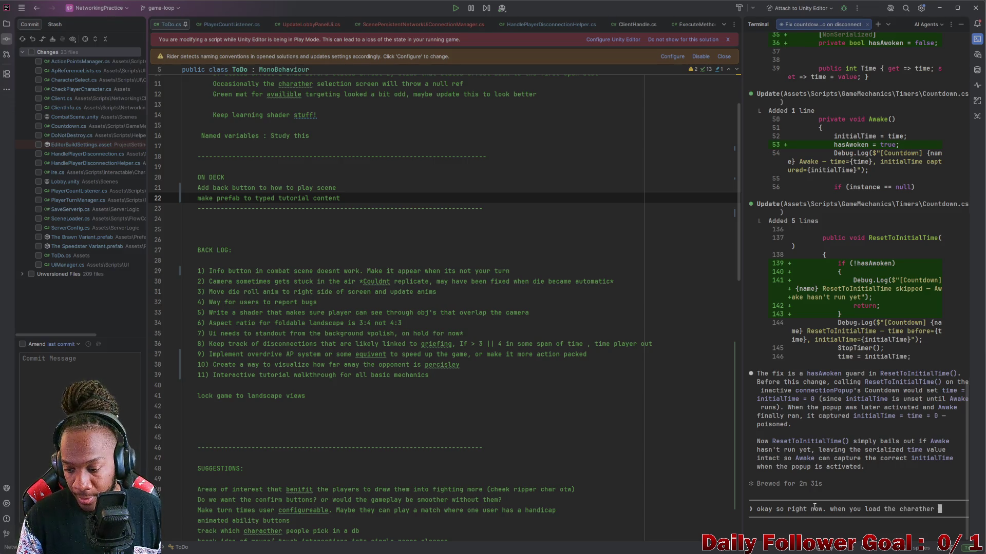
pyautogui.write('sele')
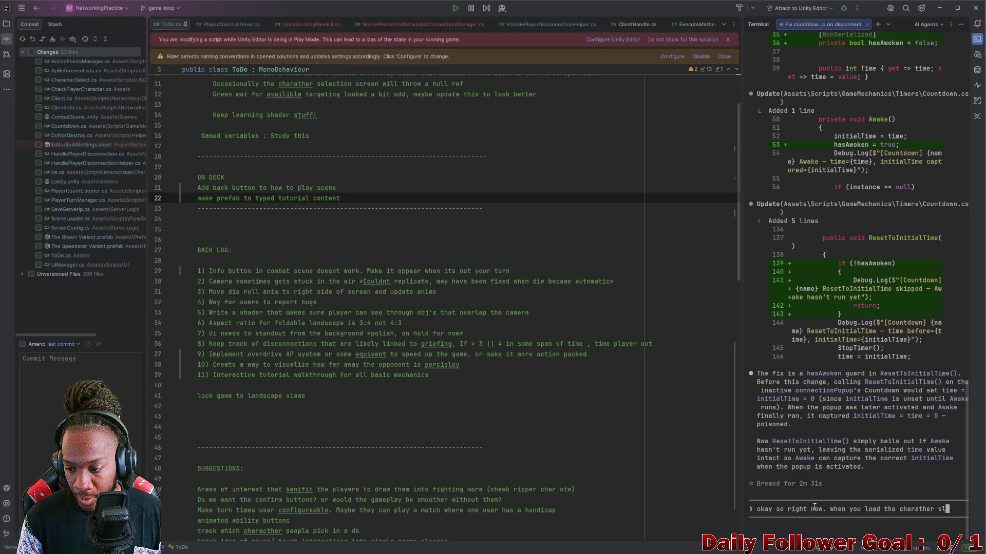
pyautogui.write('ct sceen')
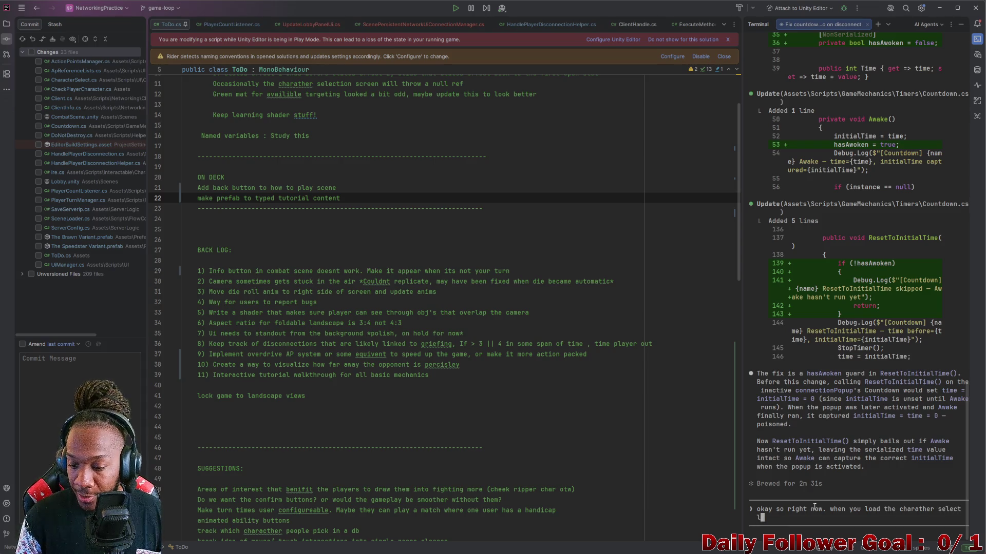
pyautogui.press('BackSpace')
pyautogui.press('BackSpace')
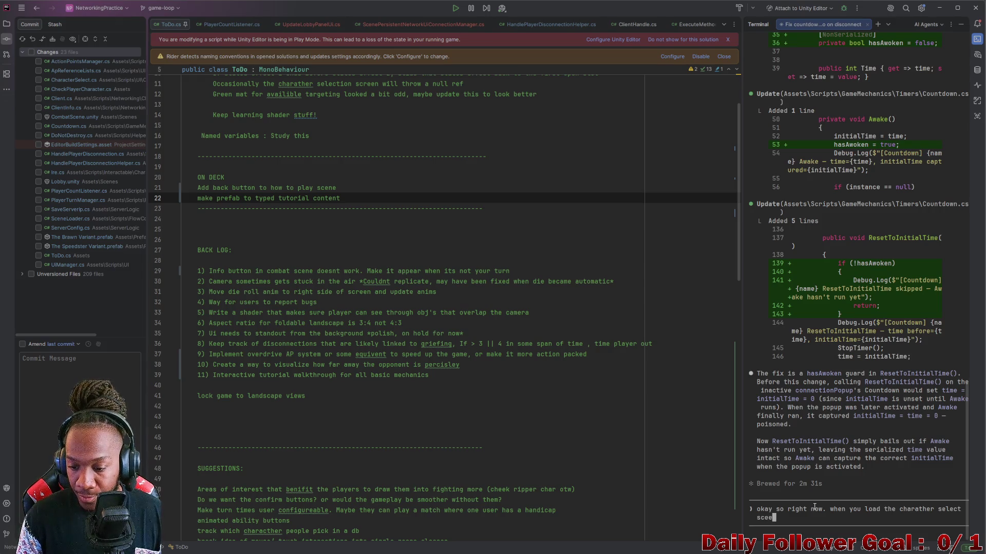
pyautogui.write('ne, ')
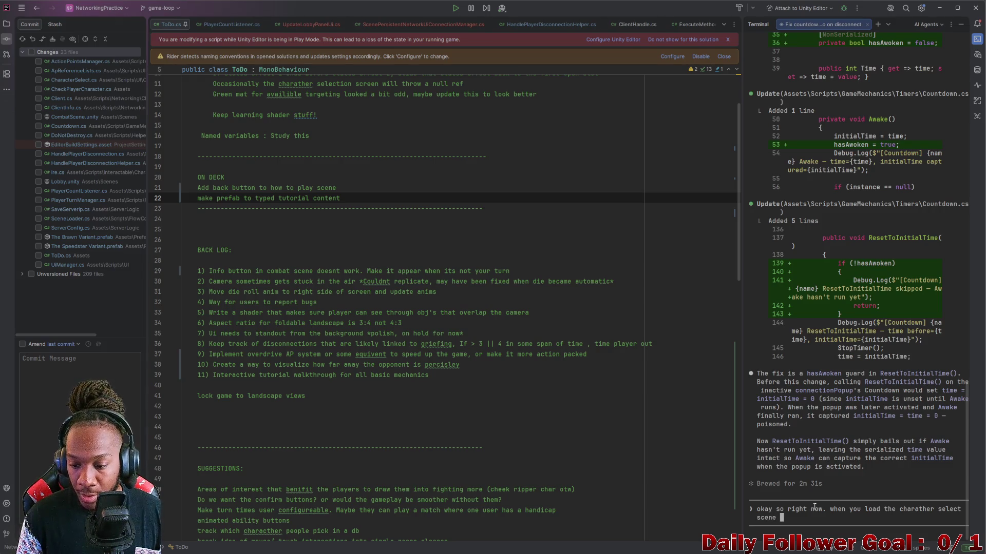
pyautogui.write('the sc')
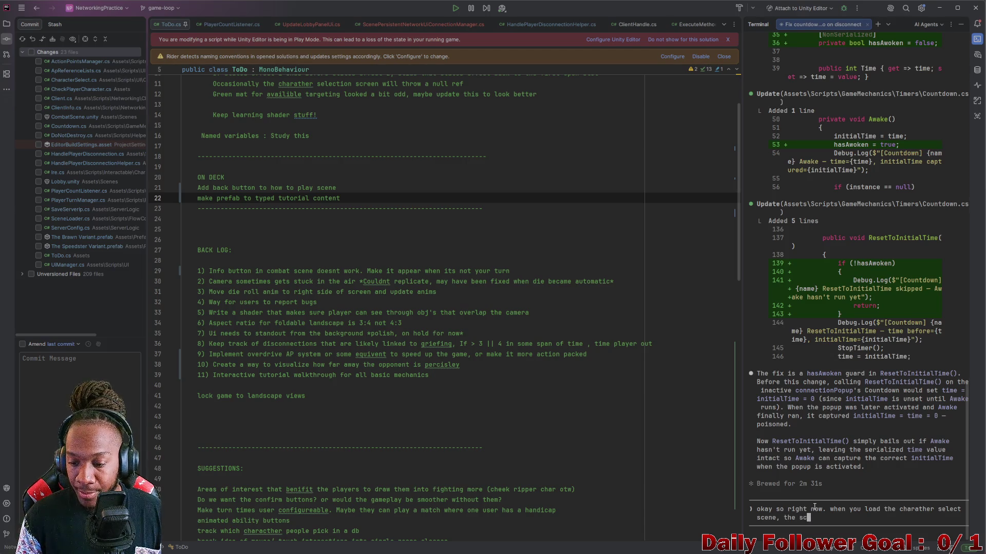
pyautogui.write('ene per')
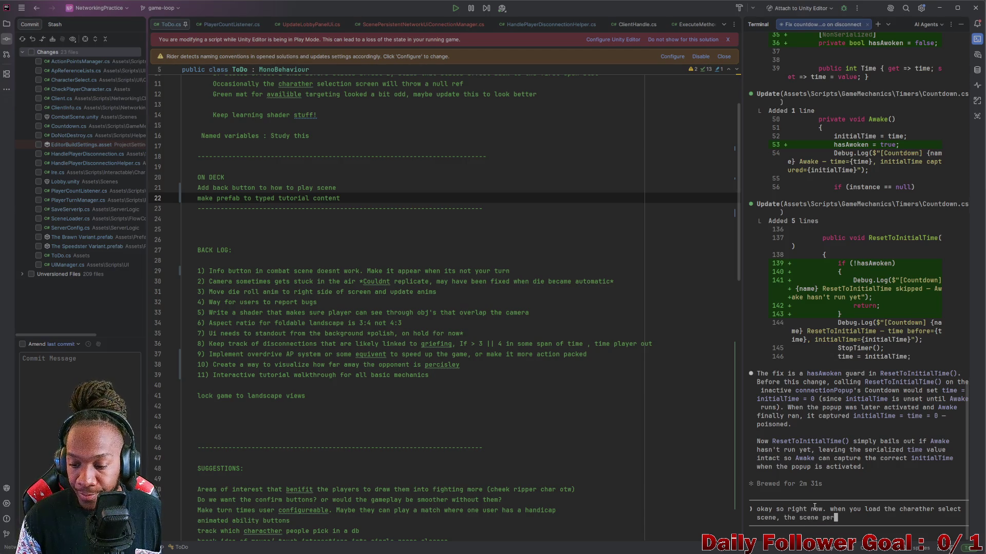
pyautogui.write('sistent ')
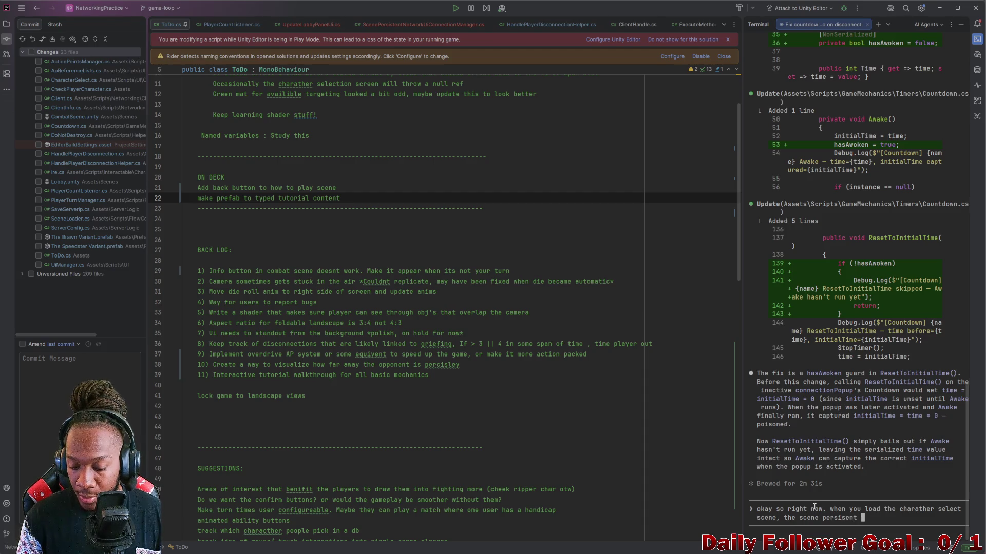
pyautogui.write('Ui is dest')
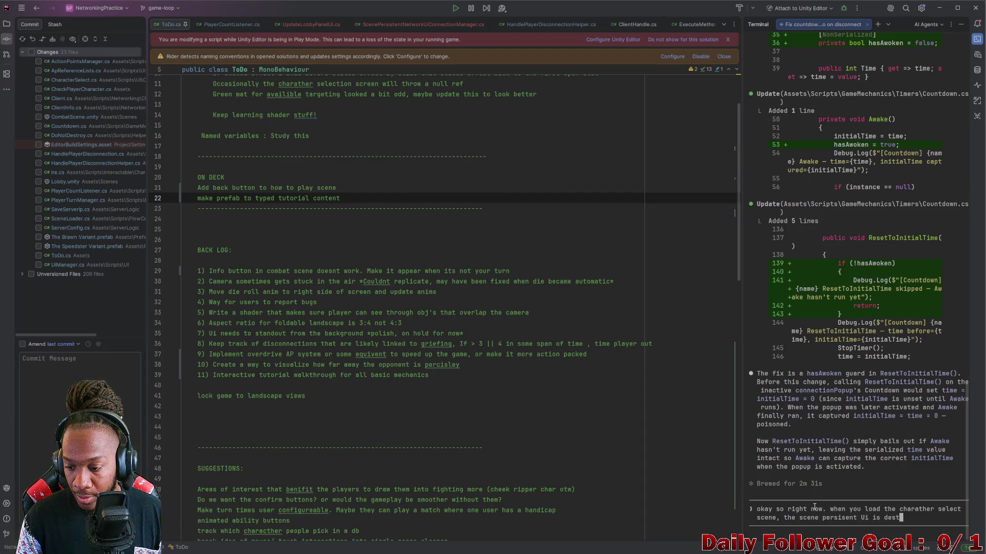
pyautogui.write('oryed (')
pyautogui.press('BackSpace')
pyautogui.press('BackSpace')
pyautogui.write('. Ite')
pyautogui.press('BackSpace')
pyautogui.write('s really for the main ')
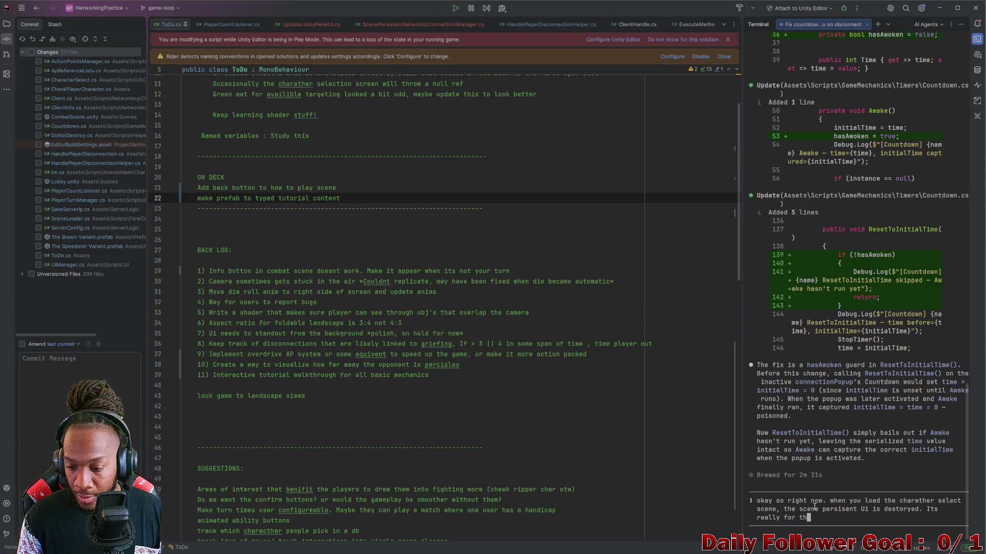
pyautogui.write('me')
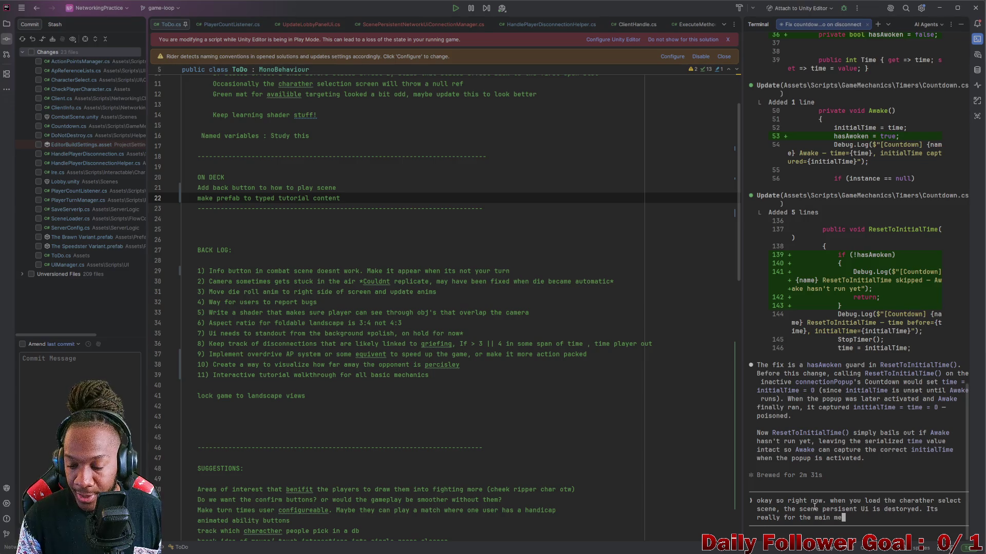
pyautogui.write('nu')
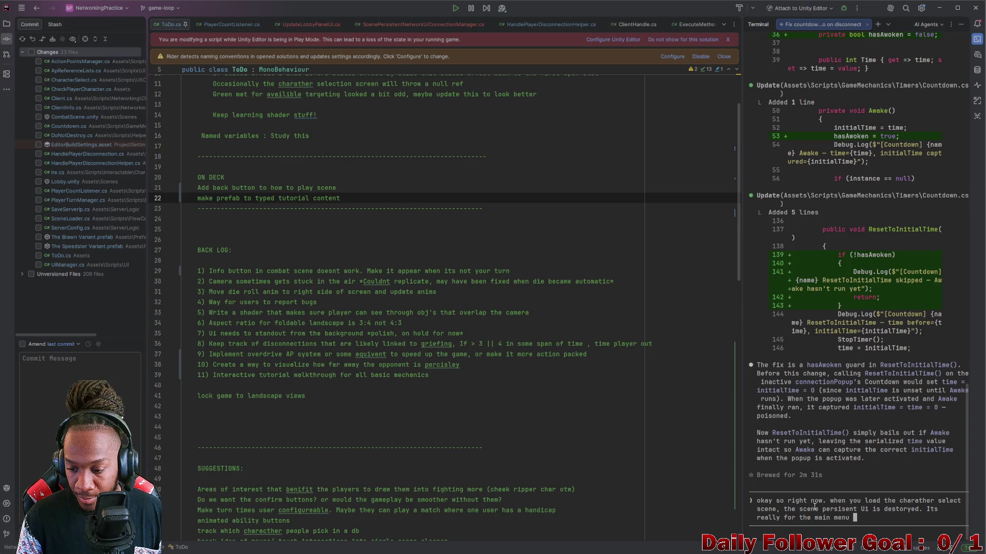
pyautogui.press('BackSpace')
pyautogui.press('BackSpace')
pyautogui.press('BackSpace')
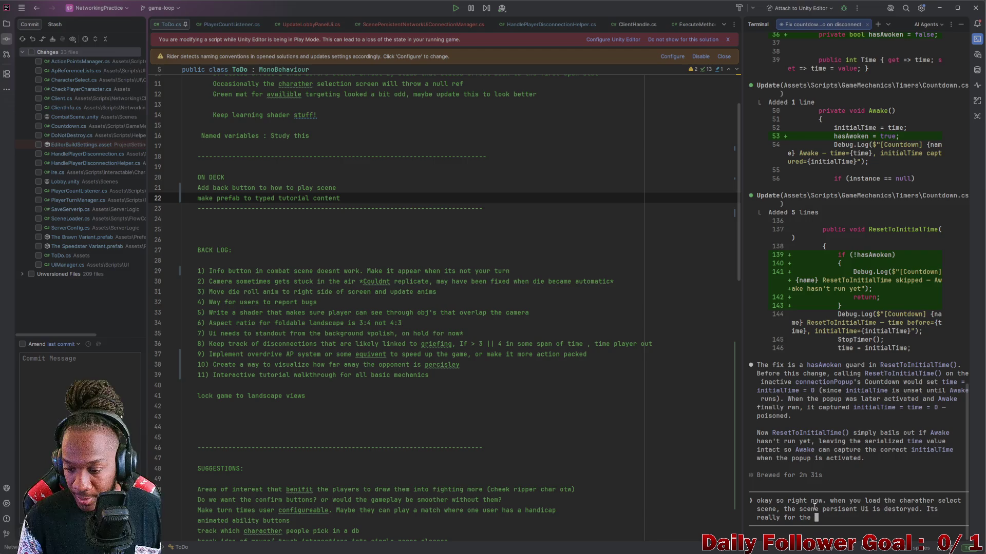
pyautogui.write('non')
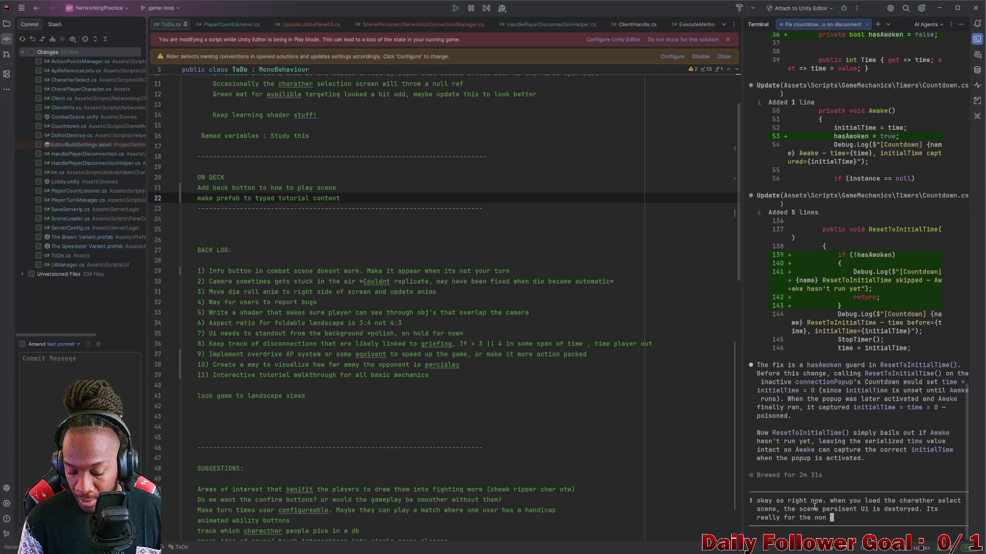
pyautogui.press('BackSpace')
pyautogui.press('BackSpace')
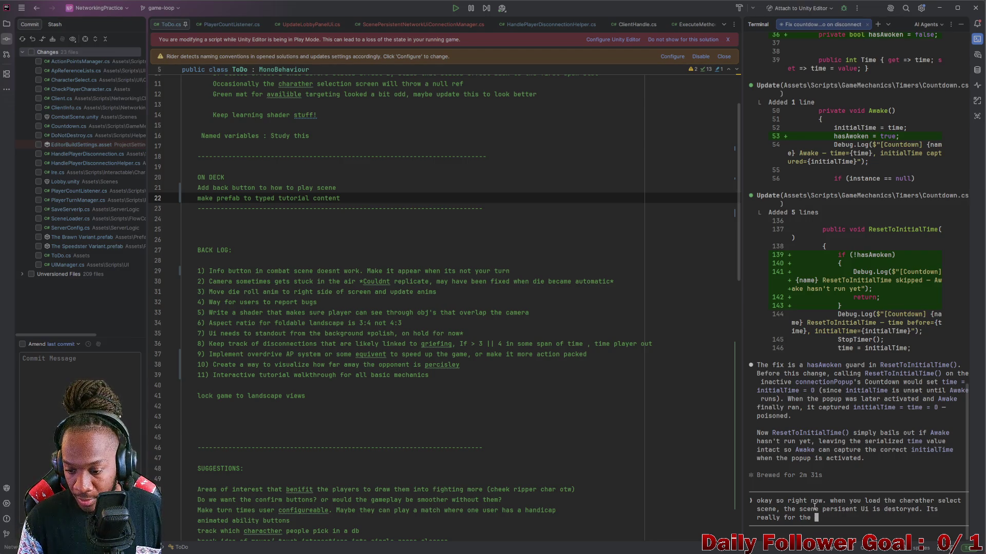
pyautogui.press('BackSpace')
pyautogui.press('BackSpace')
pyautogui.press('BackSpace')
pyautogui.press('BackSpace')
pyautogui.press('BackSpace')
pyautogui.press('BackSpace')
pyautogui.write('We dont need it in the scenes to come. The issue is after a match is com')
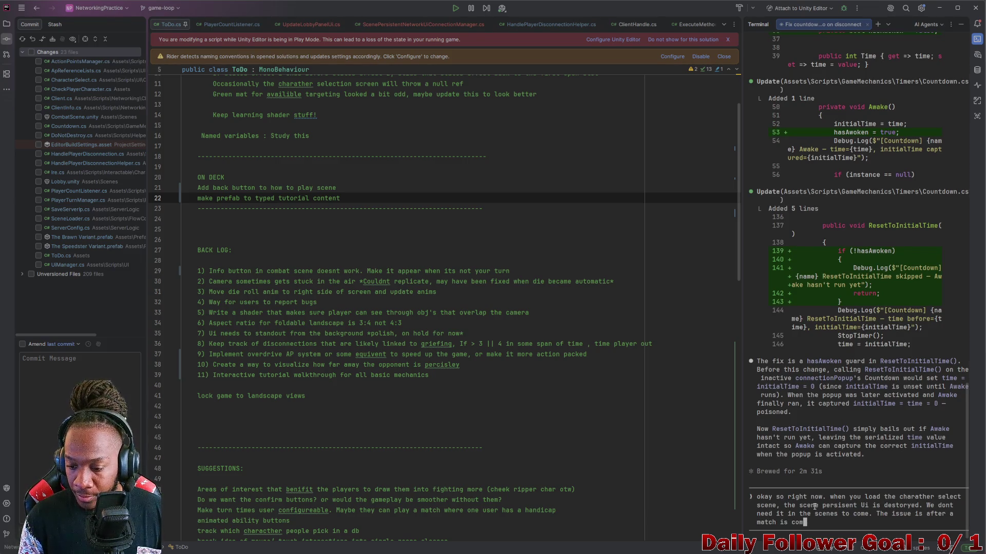
pyautogui.write('e')
# Finish asking whether to re-instantiate the UI after a match or disable it instead, and send
pyautogui.press('BackSpace')
pyautogui.write('pleted ')
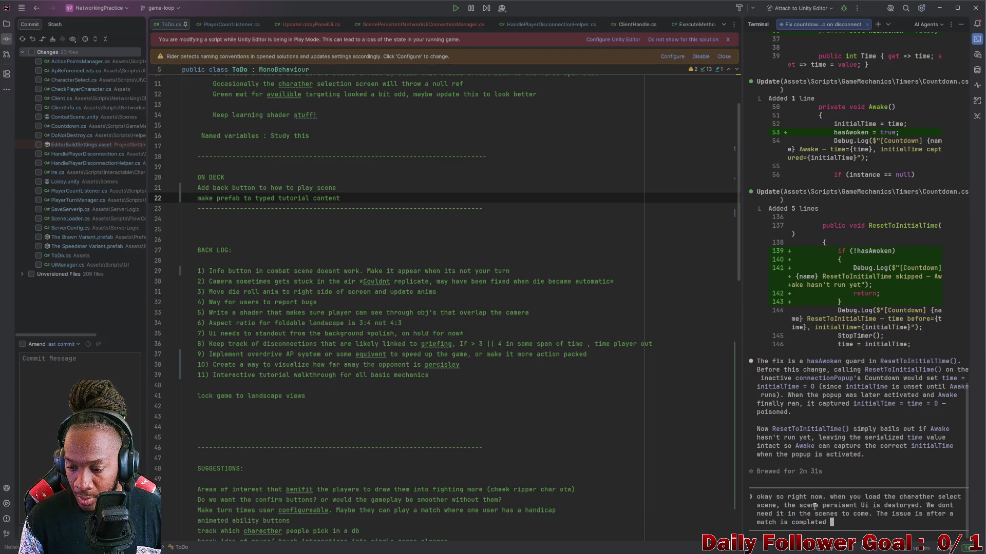
pyautogui.write('and you ')
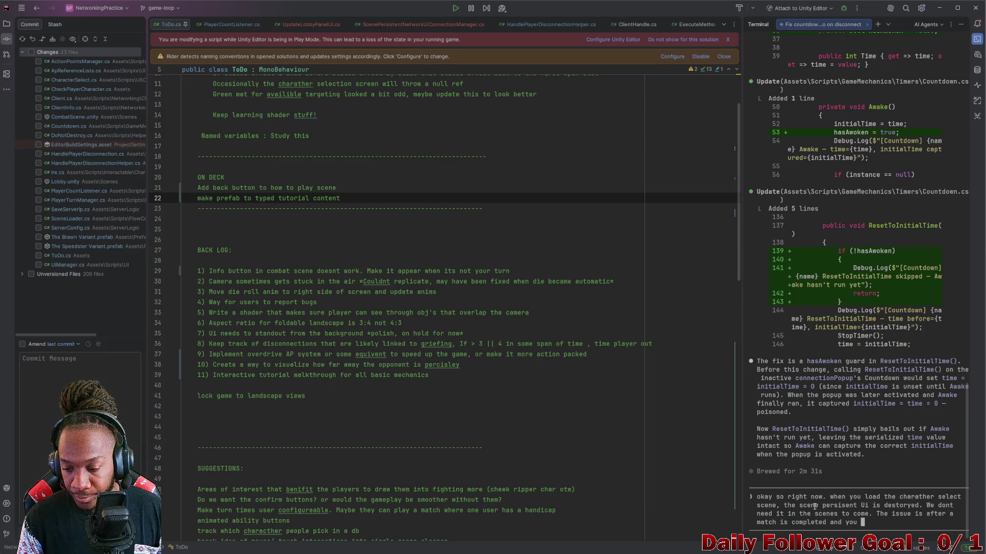
pyautogui.write('load back into ')
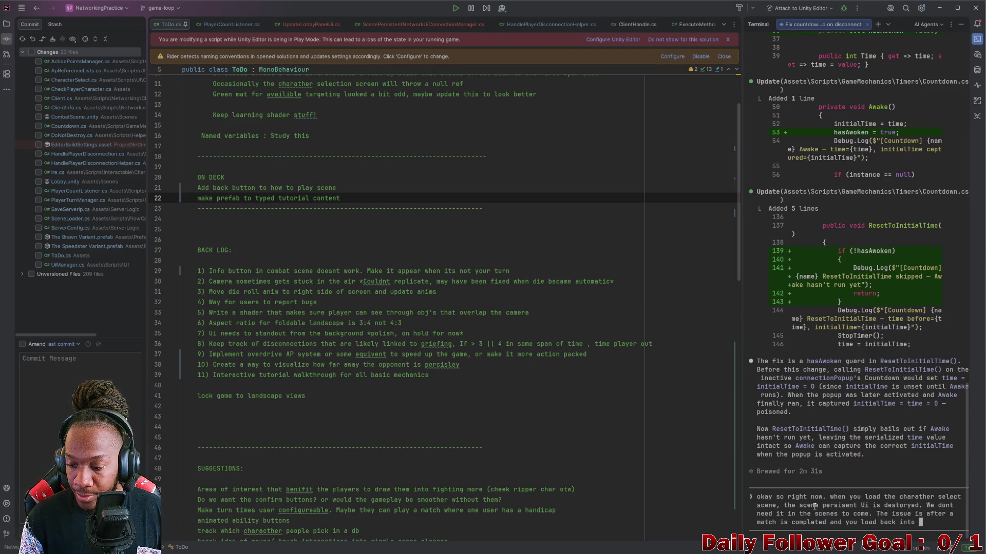
pyautogui.write('the main ')
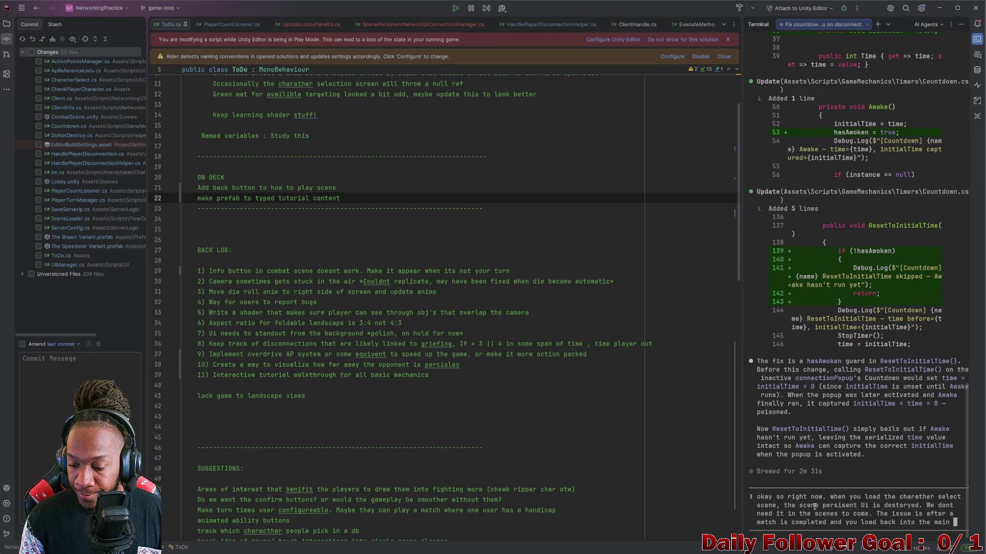
pyautogui.write(', the ui')
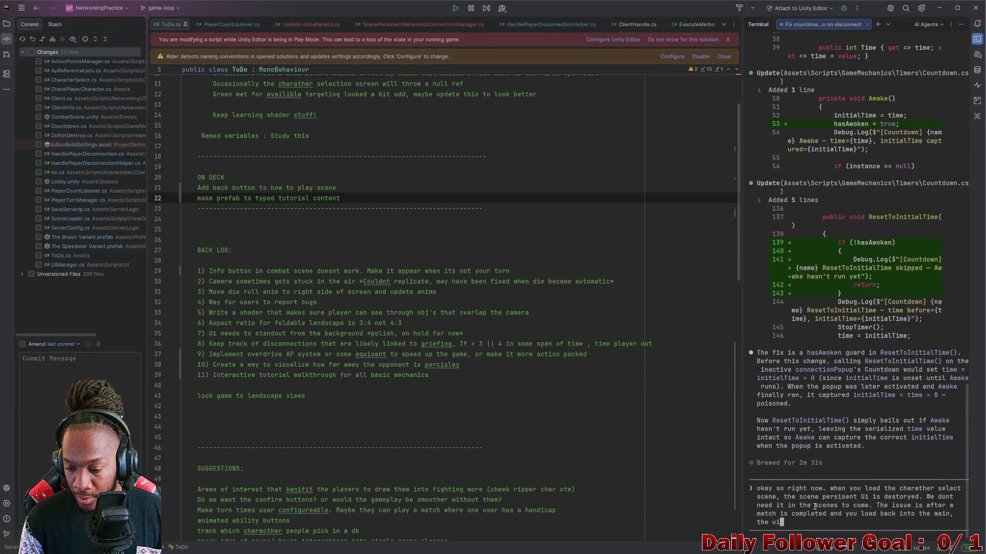
pyautogui.write(' does not com')
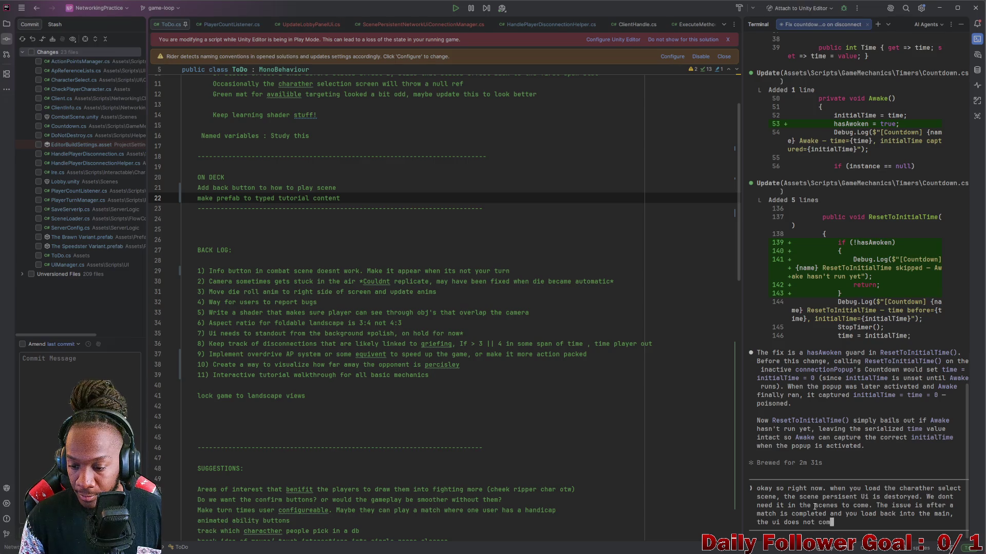
pyautogui.write('e bac')
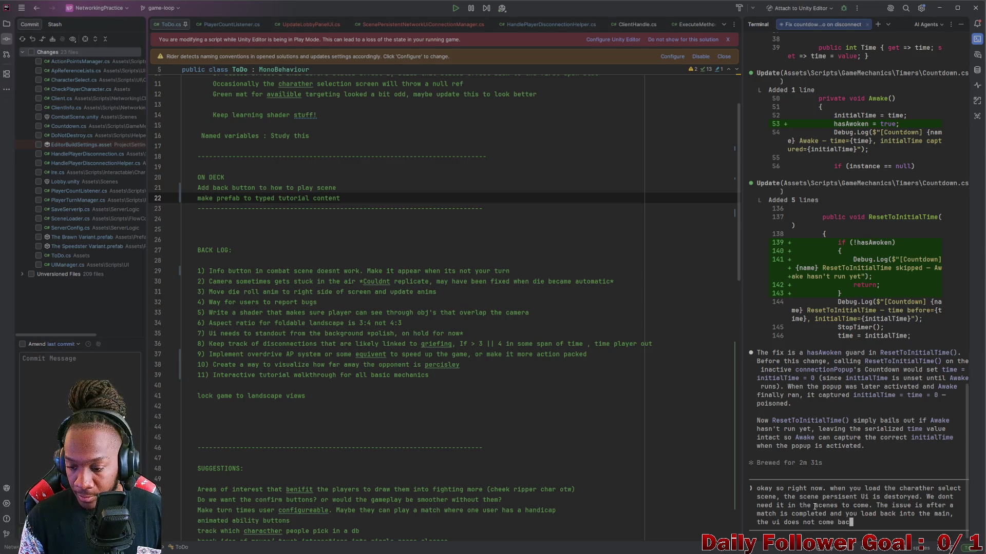
pyautogui.write('k. It')
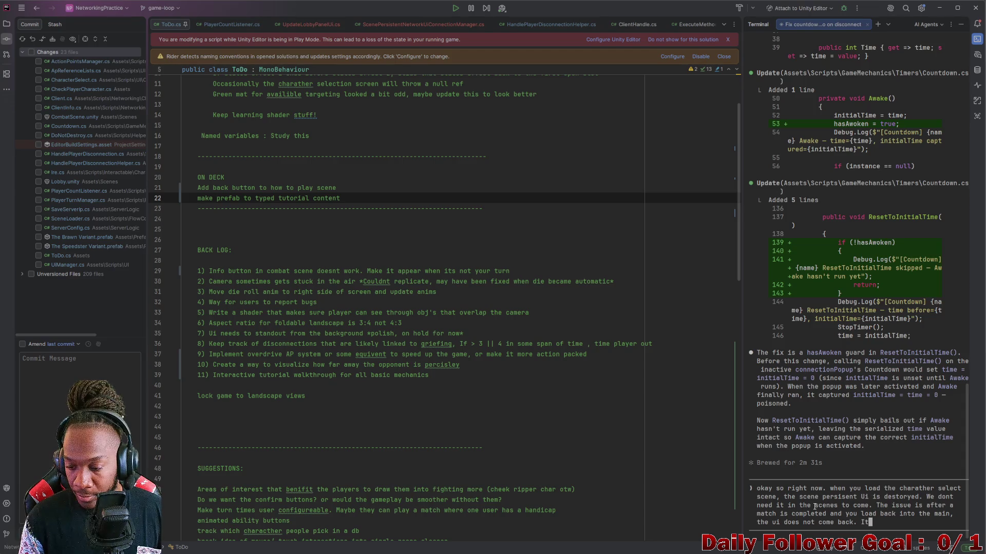
pyautogui.write('s it better ')
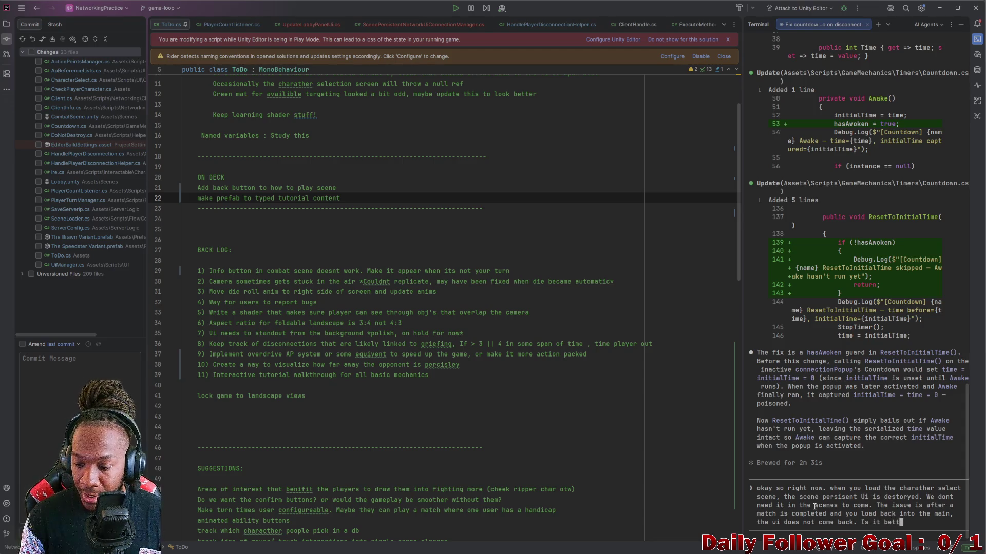
pyautogui.write('inst')
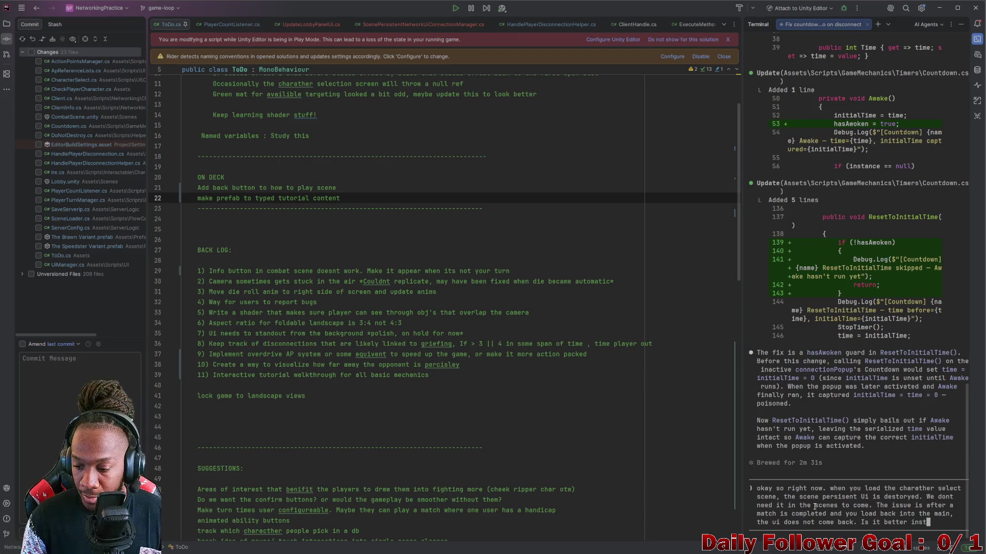
pyautogui.write('atiate to')
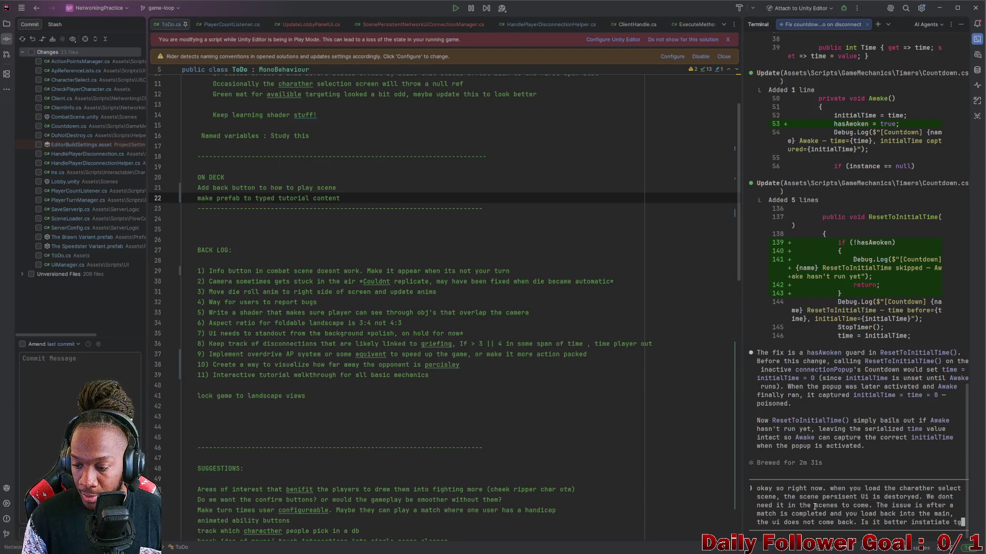
pyautogui.write('he the uo')
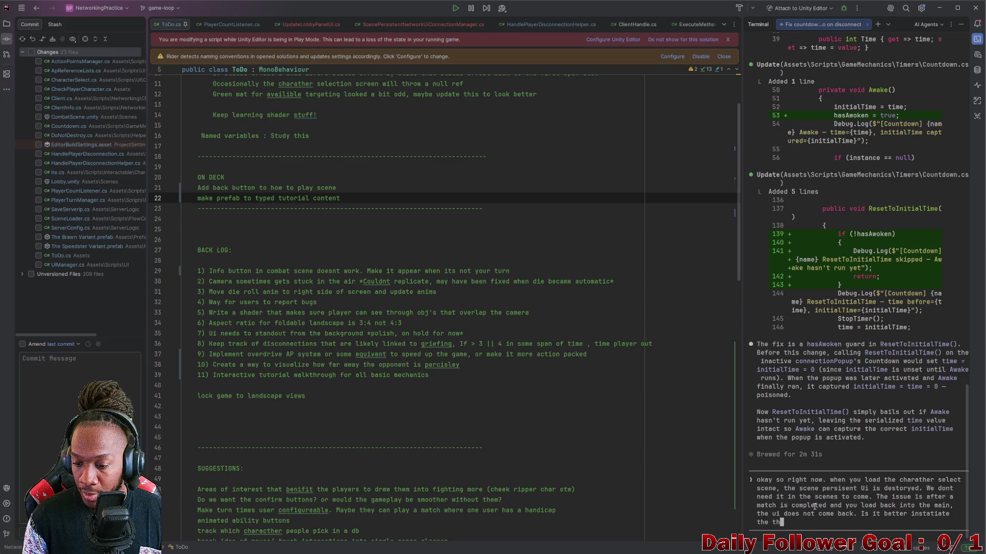
pyautogui.press('BackSpace')
pyautogui.write('i ag')
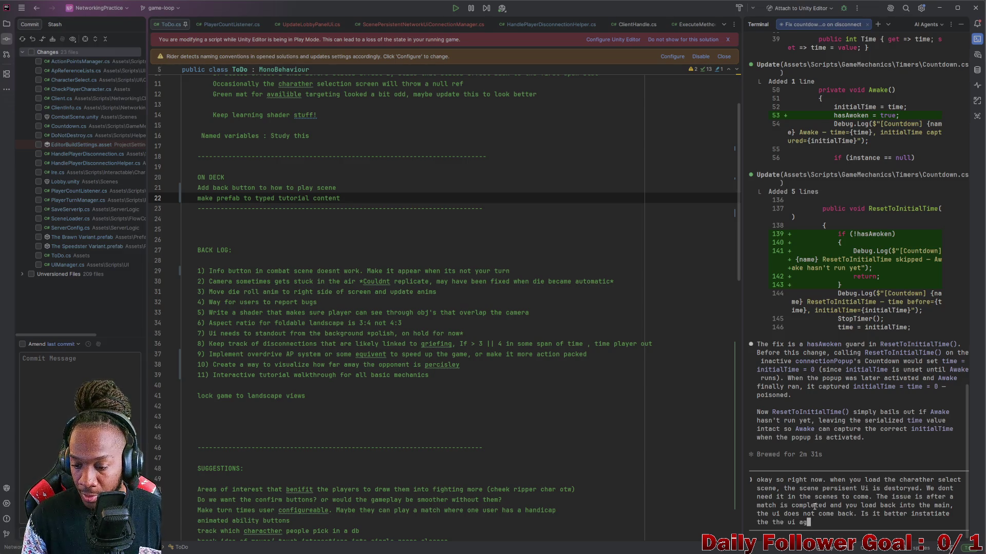
pyautogui.write('ain and keep t')
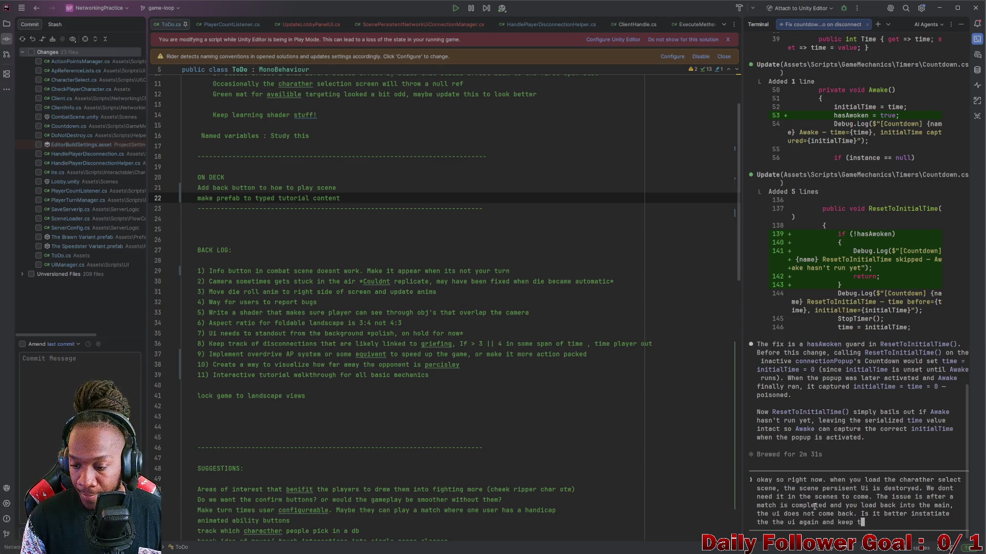
pyautogui.write('his patter')
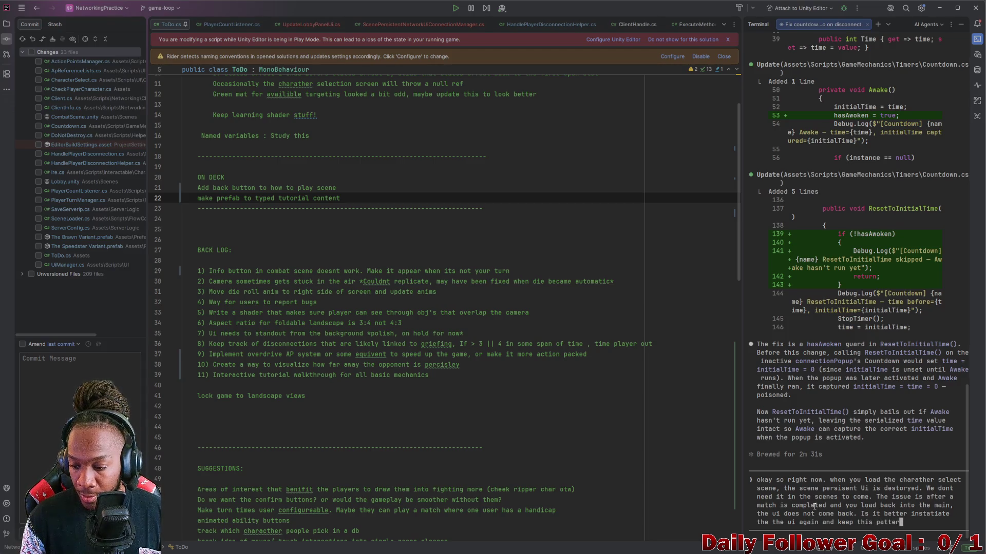
pyautogui.write('n. orfshould we')
pyautogui.write(' j')
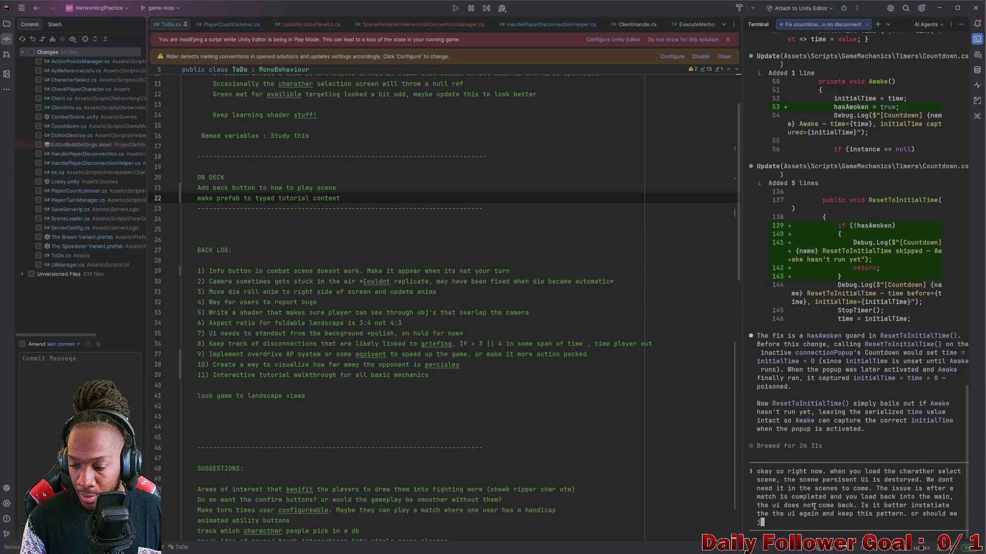
pyautogui.write('ust disable t')
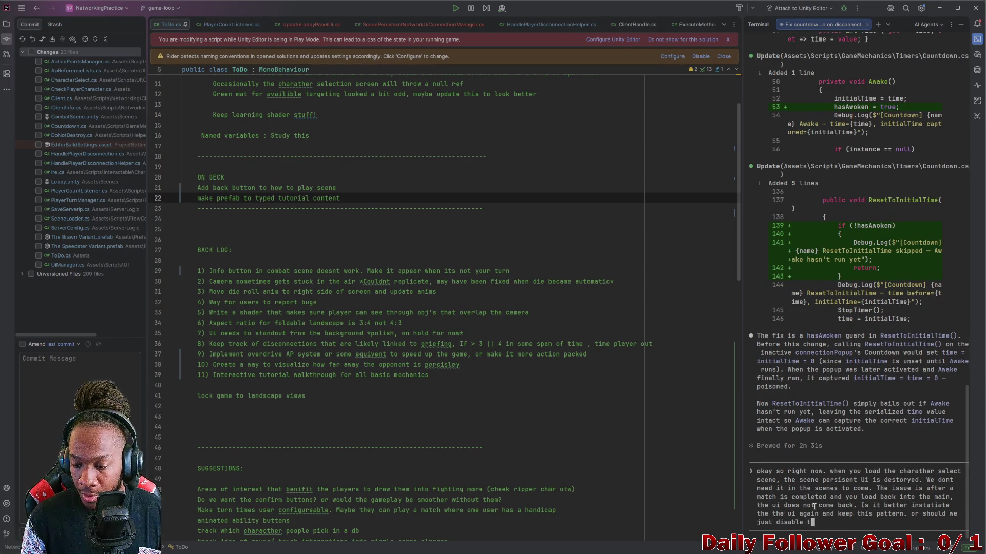
pyautogui.write('he original and not destroy it,')
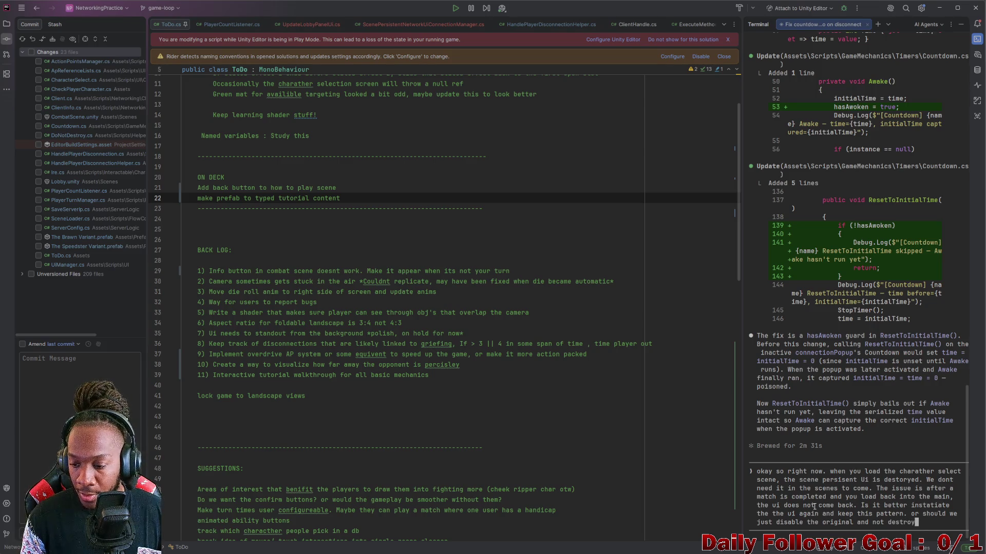
pyautogui.write(' then ena')
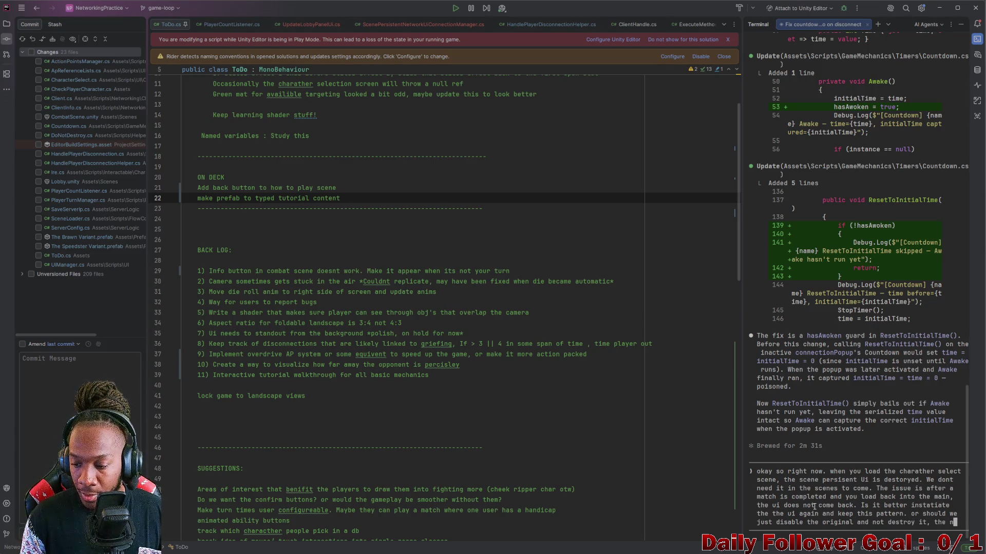
pyautogui.write('ble i')
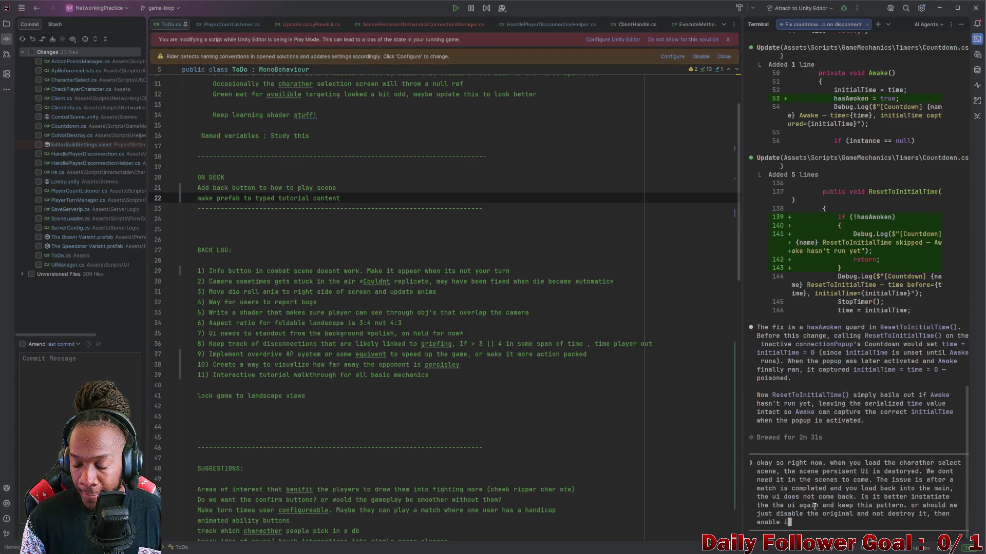
pyautogui.write('t o')
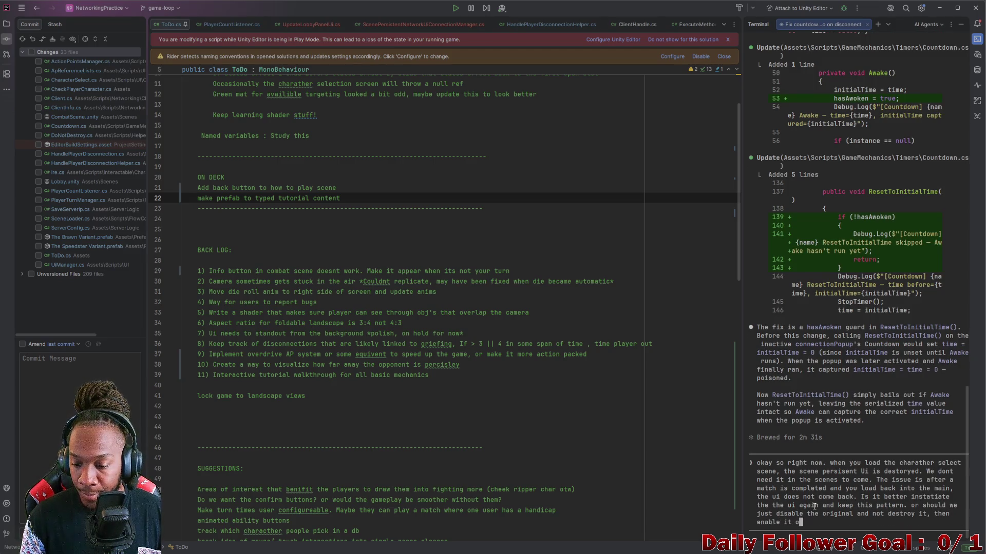
pyautogui.write('nce a match is over?')
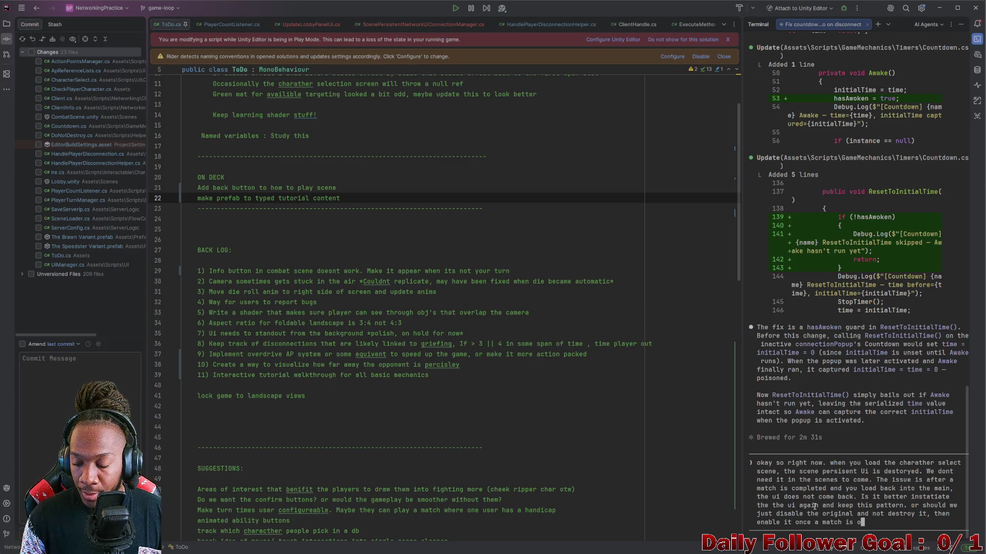
pyautogui.press('Return')
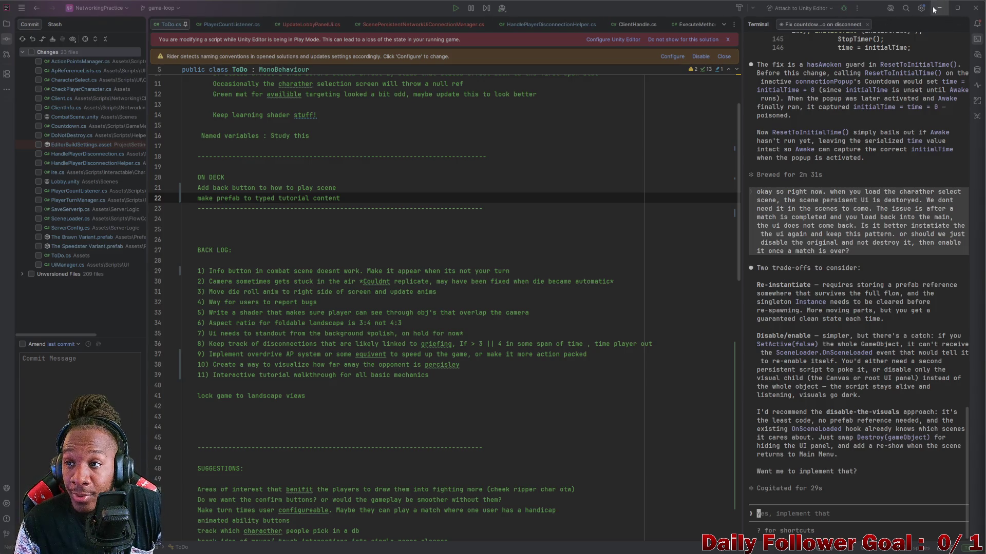
# After reading the agent's hide-the-UI recommendation, switch to the Unity Editor and game build
pyautogui.hotkey('alt', 'Tab')
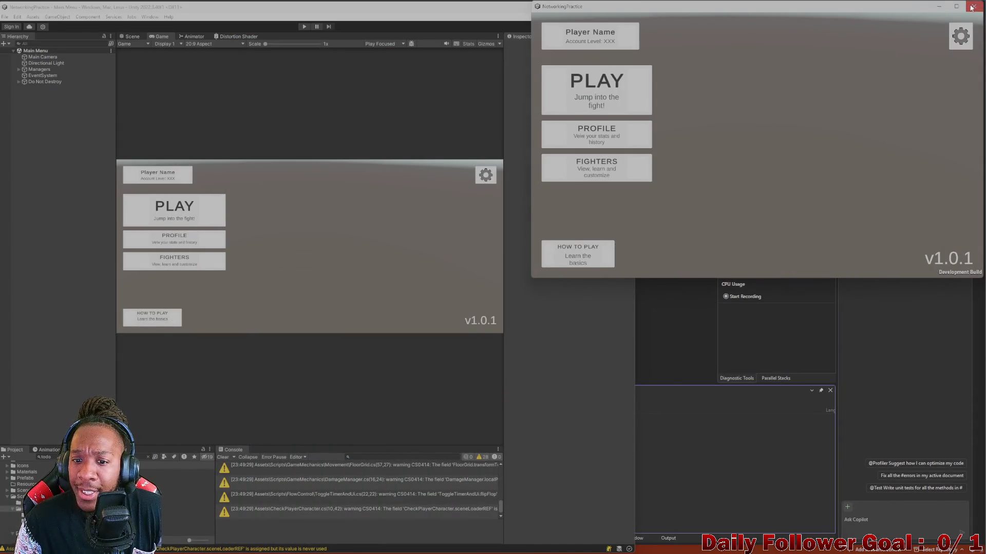
# Close the game build, maximize the Unity Editor, and bring up the connection manager script
pyautogui.click(974, 6)
pyautogui.moveTo(336, 8); pyautogui.dragTo(590, 3)
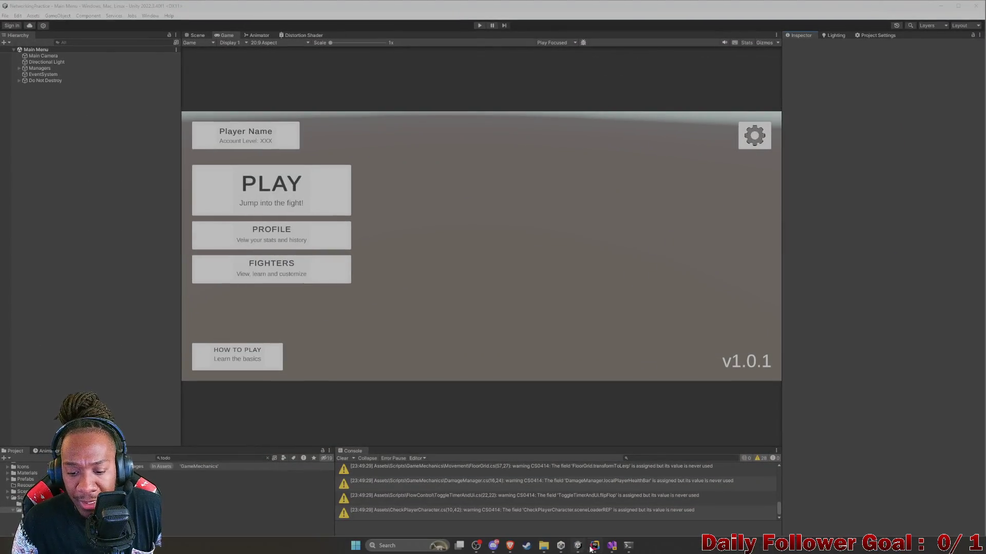
pyautogui.click(594, 546)
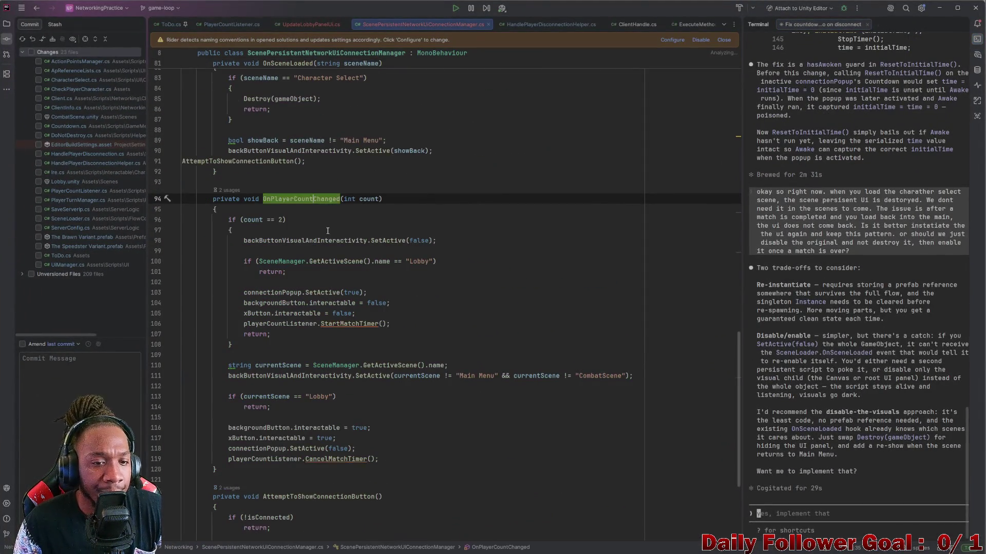
# Review the connection manager script in Rider, then return to the Unity Editor's Main Menu view
pyautogui.scroll(8, 329, 231)
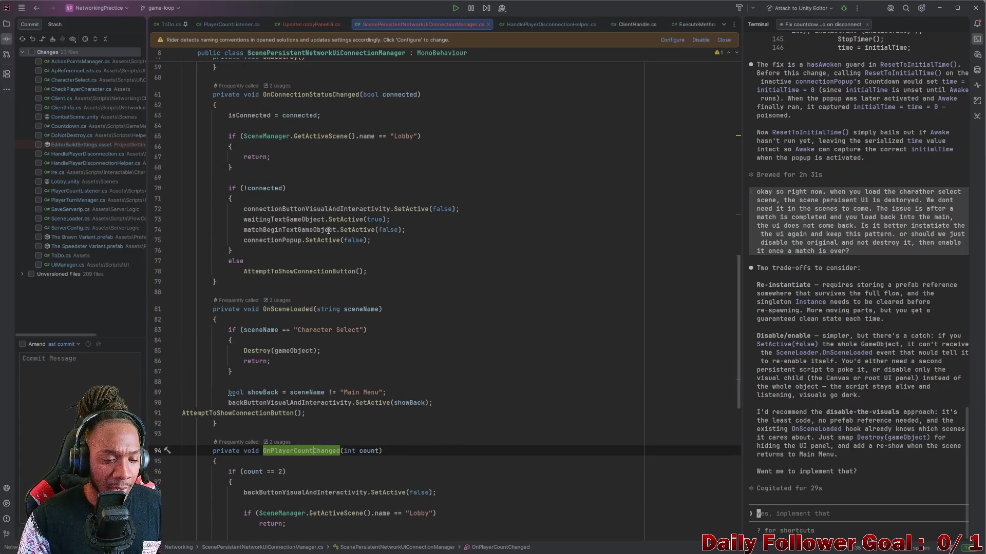
pyautogui.scroll(11, 331, 205)
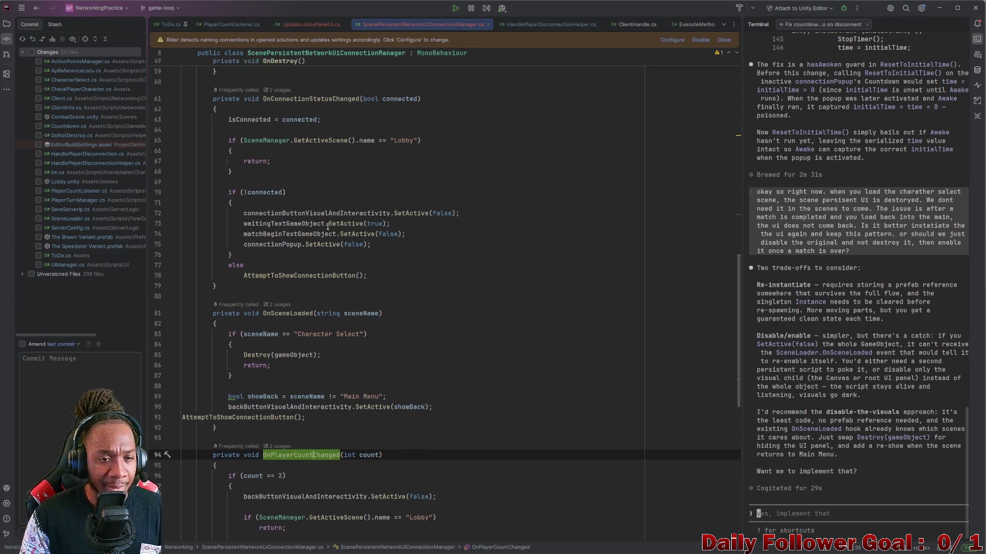
pyautogui.scroll(8, 348, 246)
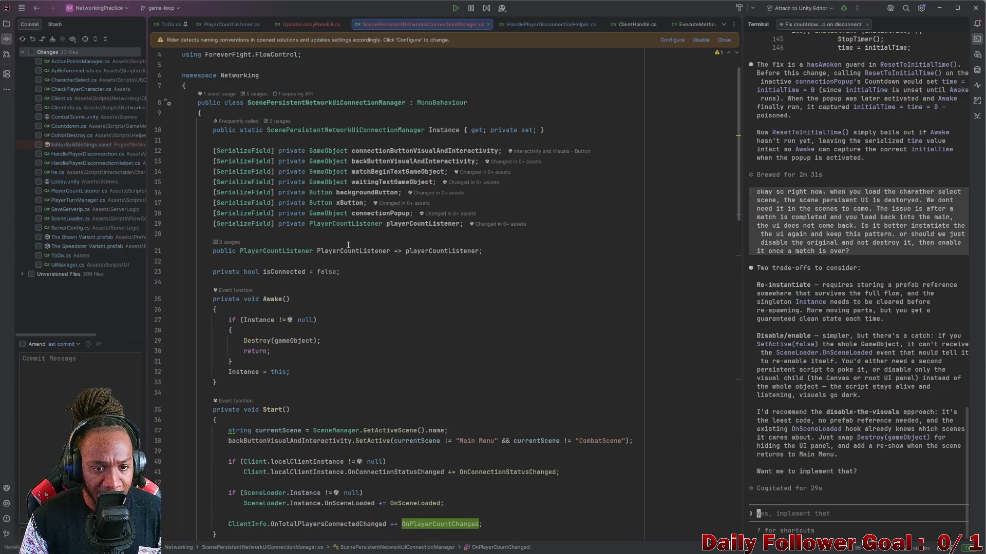
pyautogui.scroll(-18, 348, 245)
pyautogui.scroll(14, 348, 259)
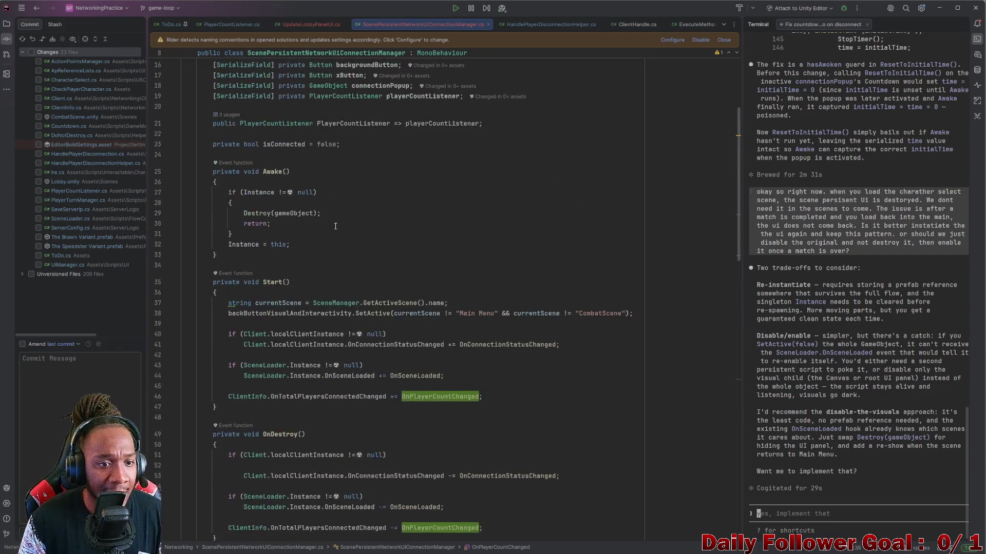
pyautogui.scroll(4, 336, 226)
pyautogui.scroll(-13, 350, 346)
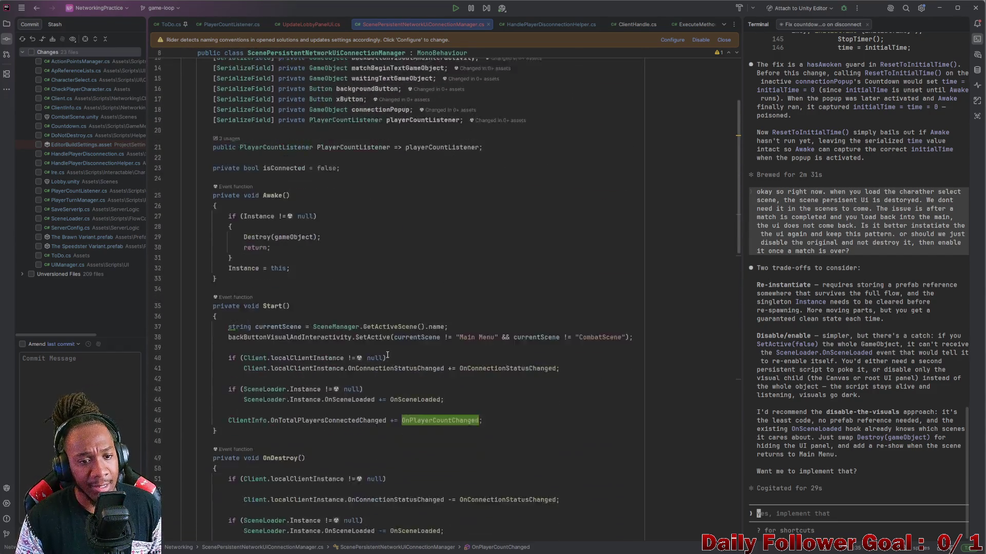
pyautogui.scroll(-18, 379, 375)
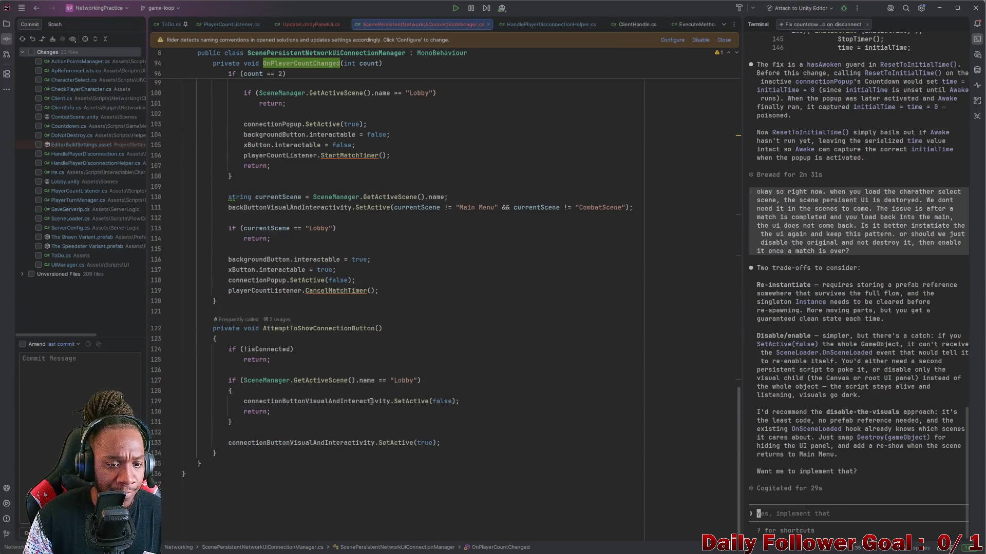
pyautogui.moveTo(371, 401)
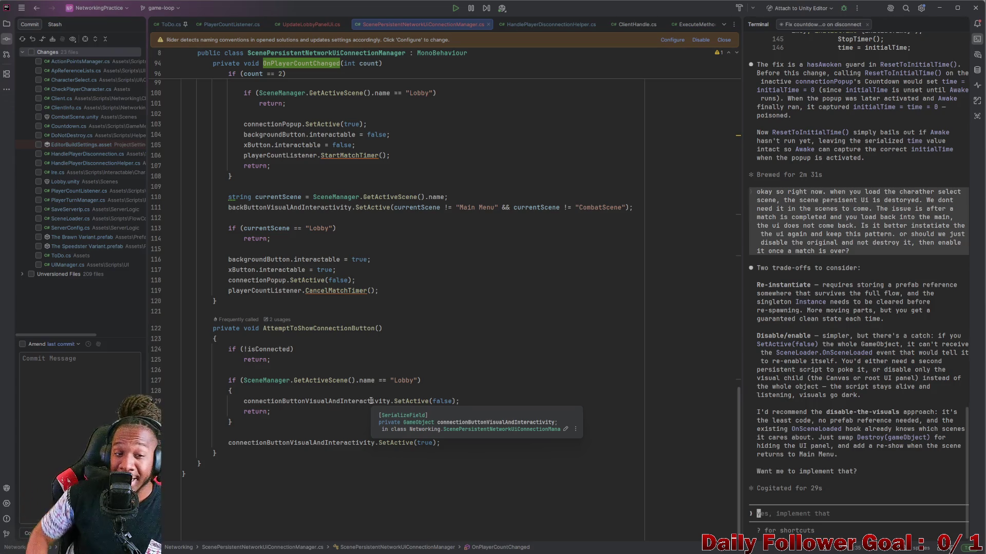
pyautogui.click(940, 8)
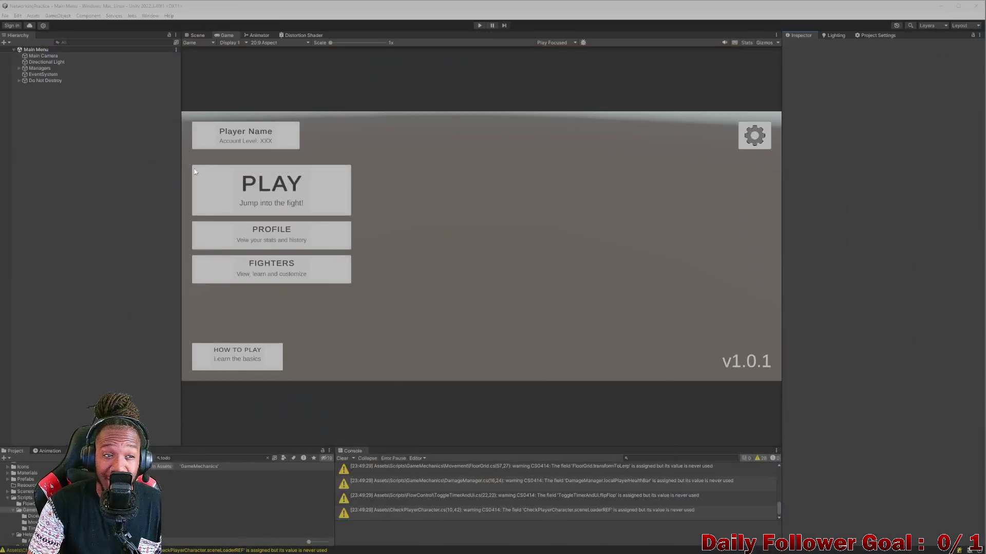
# Expand Do Not Destroy in the Hierarchy and inspect the Scene Loader Manager object
pyautogui.click(19, 81)
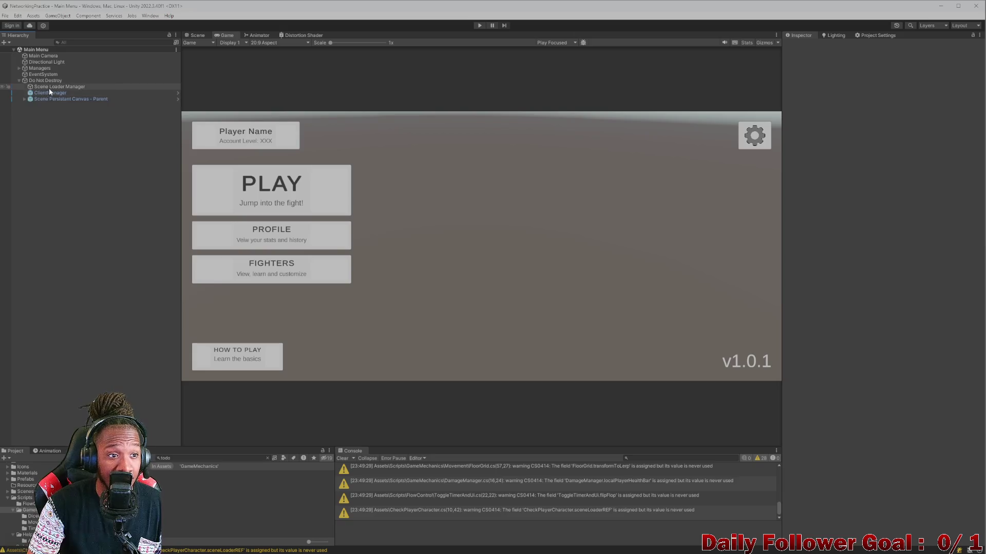
pyautogui.click(43, 87)
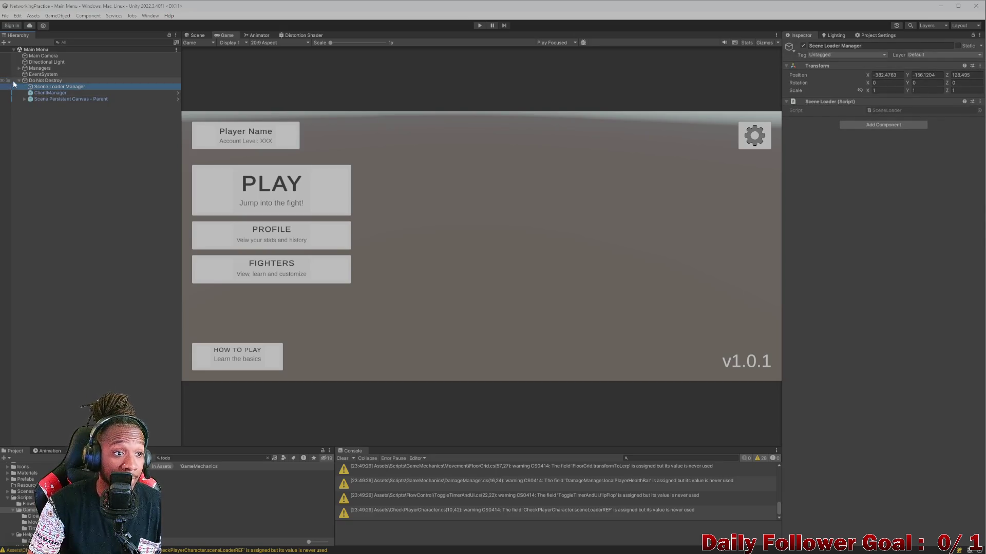
pyautogui.click(19, 82)
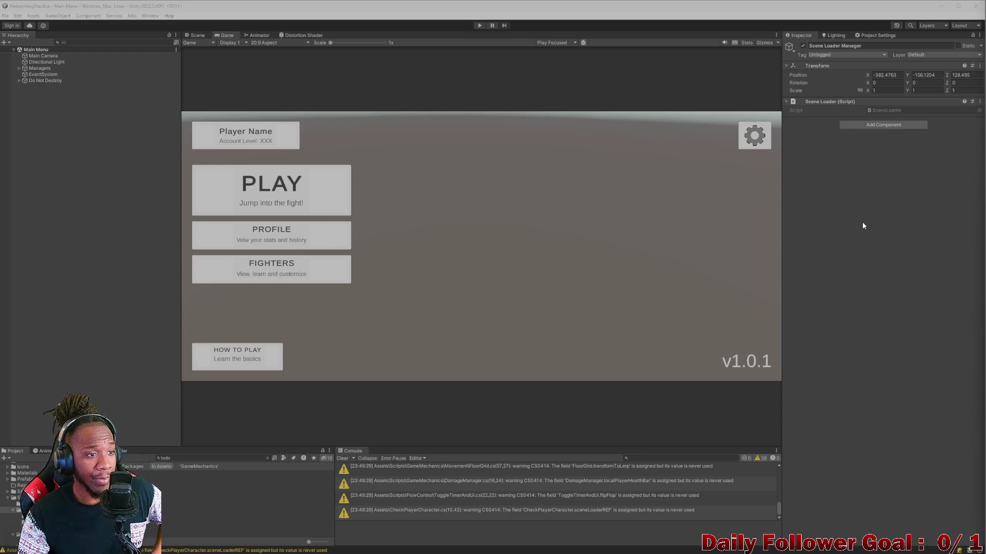
pyautogui.click(19, 81)
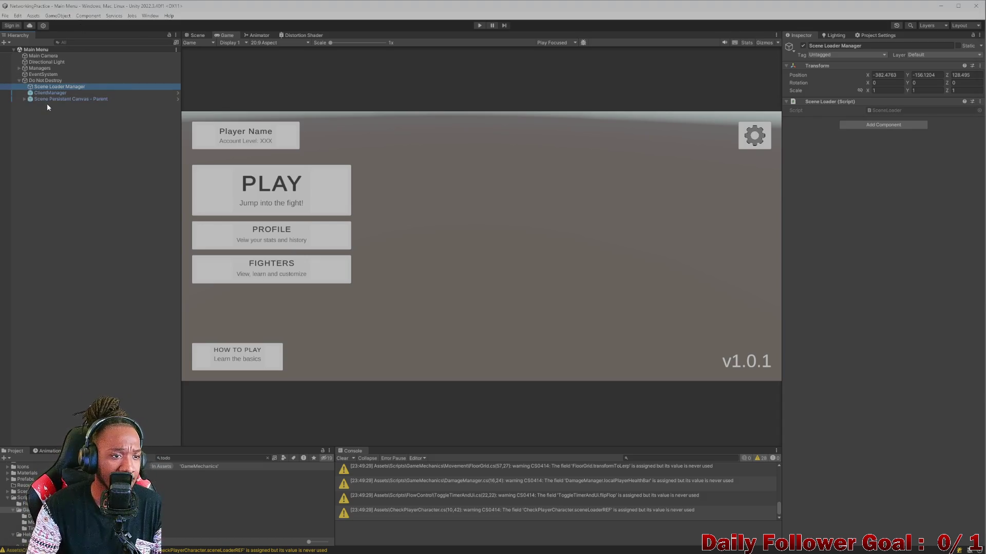
# Switch back to ScenePersistentNetworkUIConnectionManager.cs in Rider
pyautogui.click(613, 545)
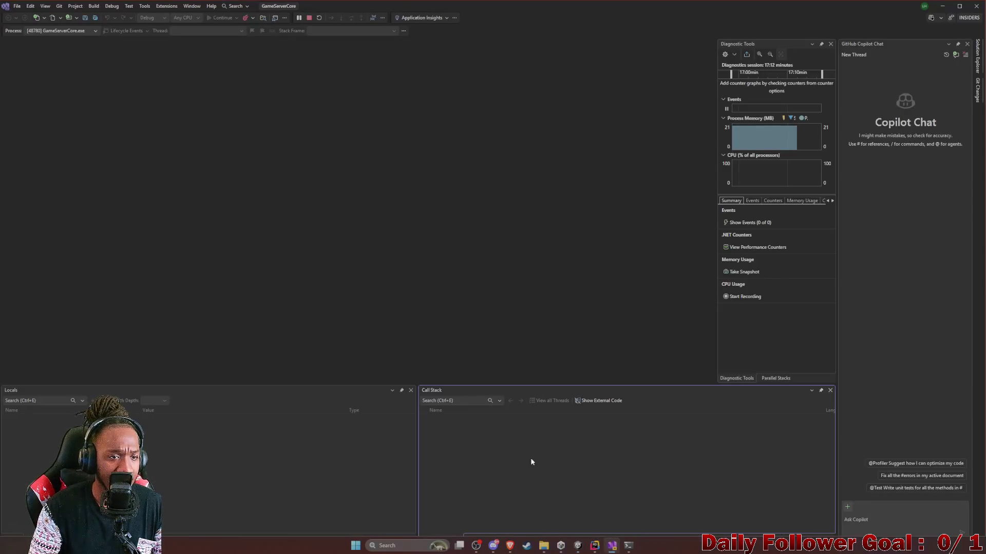
pyautogui.moveTo(600, 548)
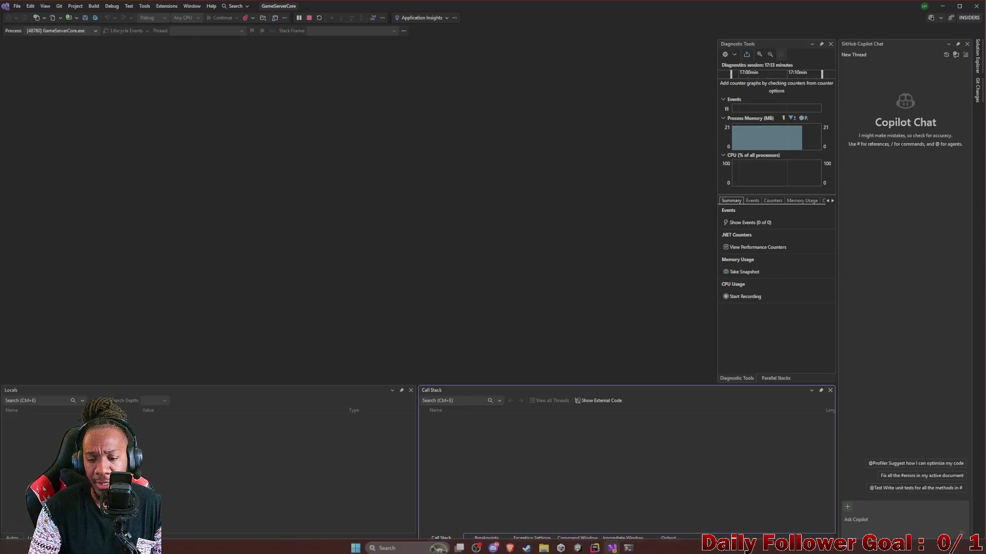
pyautogui.click(600, 547)
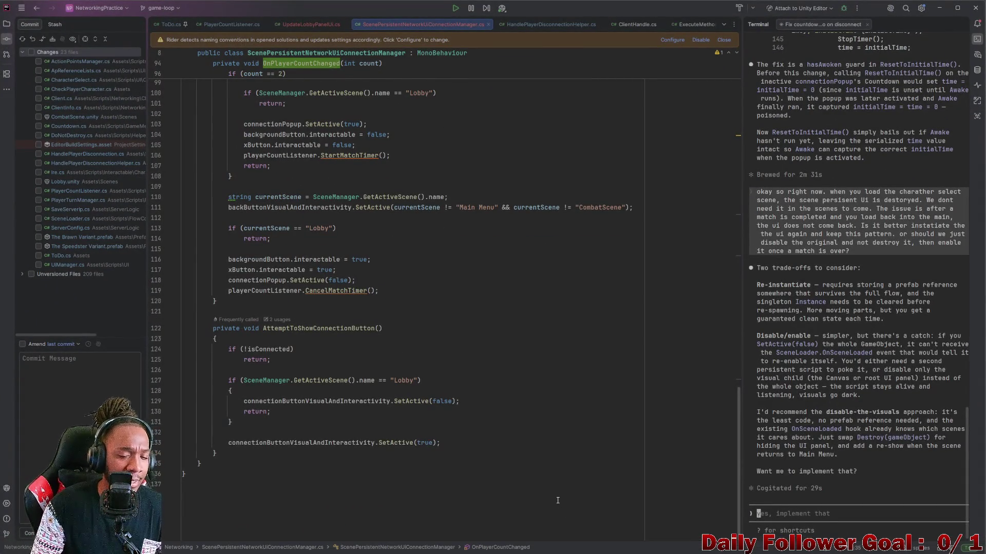
pyautogui.scroll(4, 439, 266)
pyautogui.scroll(12, 438, 266)
pyautogui.scroll(4, 312, 296)
pyautogui.click(333, 254)
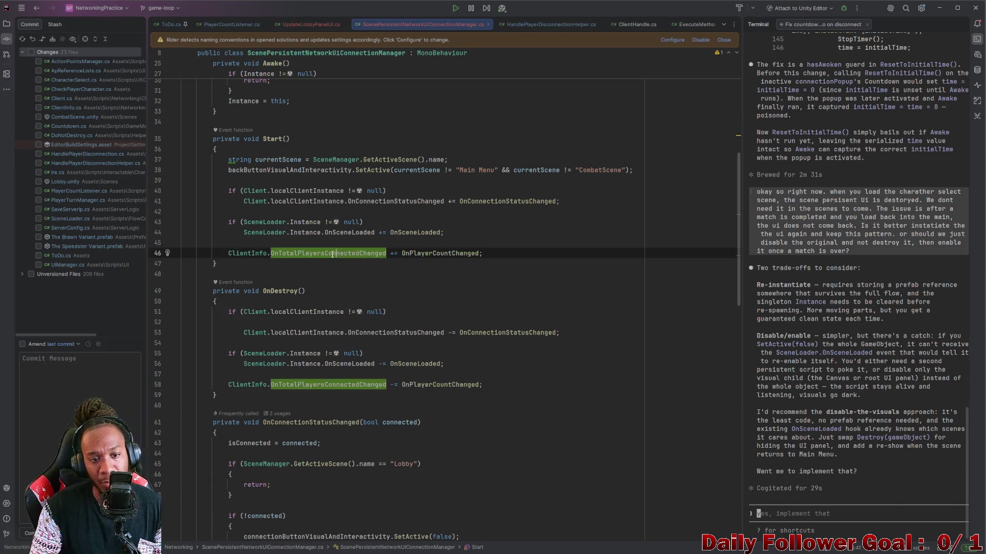
pyautogui.click(333, 254)
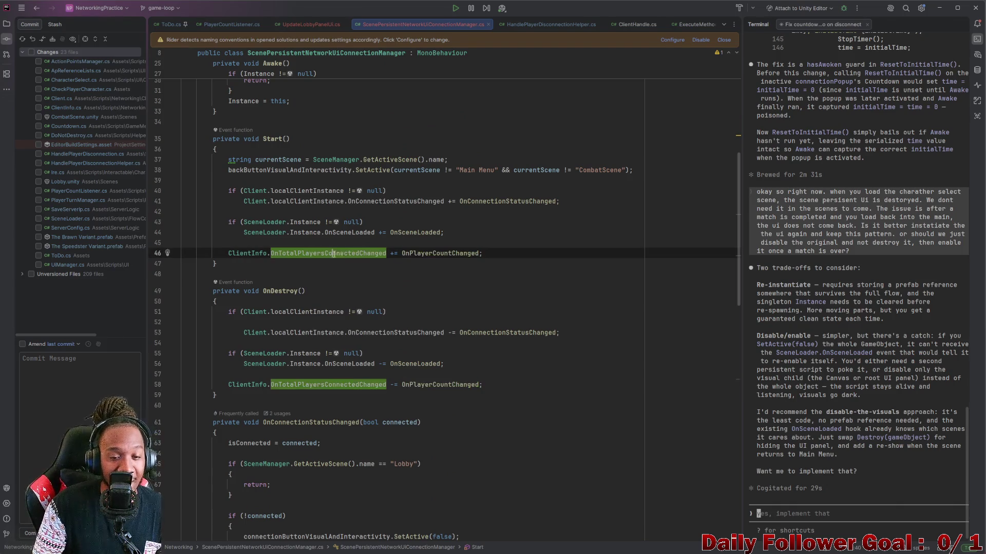
pyautogui.click(429, 253)
pyautogui.scroll(7, 423, 319)
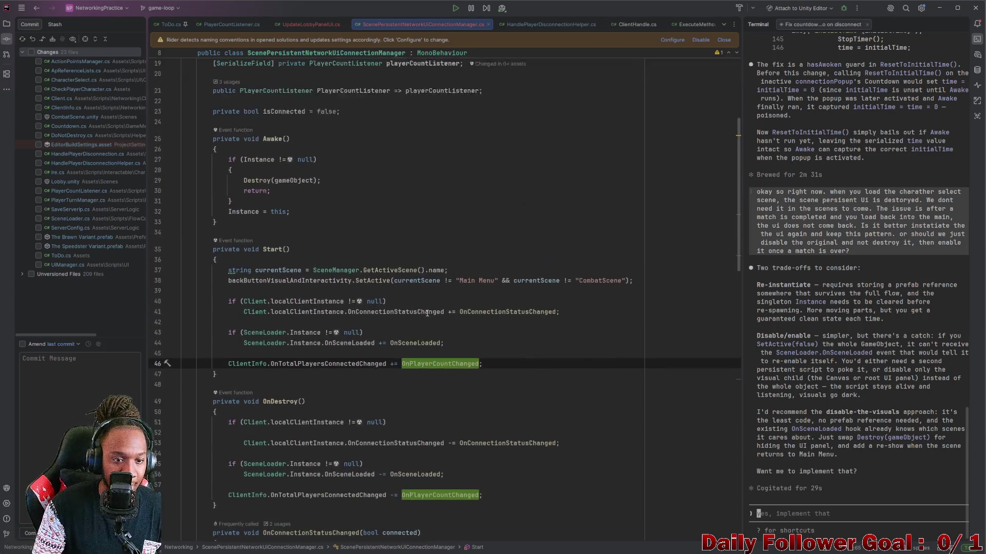
pyautogui.scroll(-9, 423, 319)
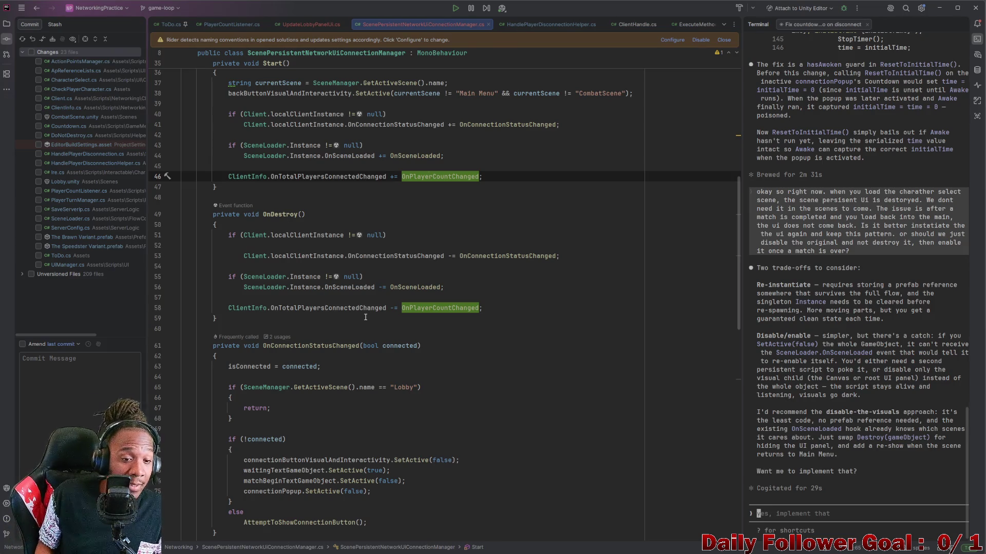
pyautogui.scroll(6, 366, 317)
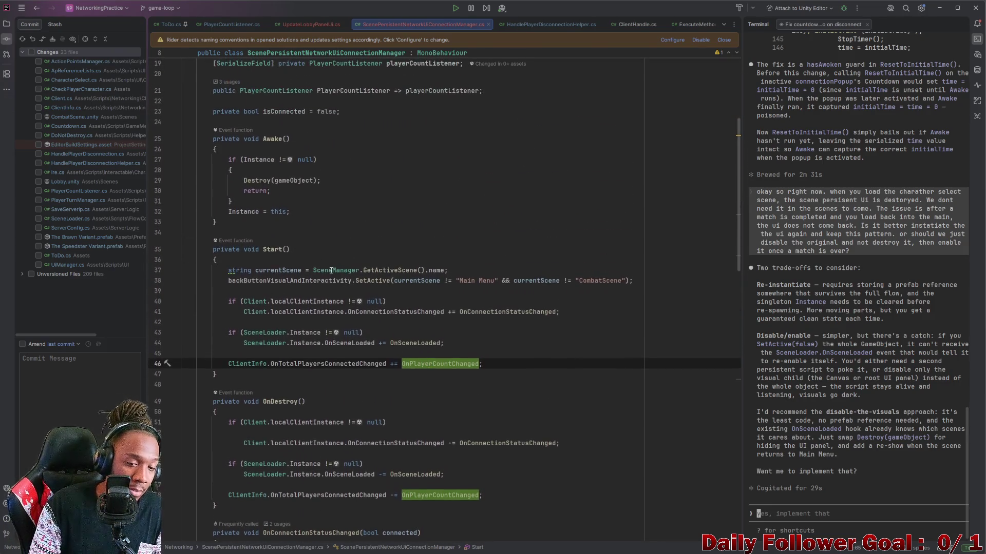
pyautogui.scroll(-1, 443, 312)
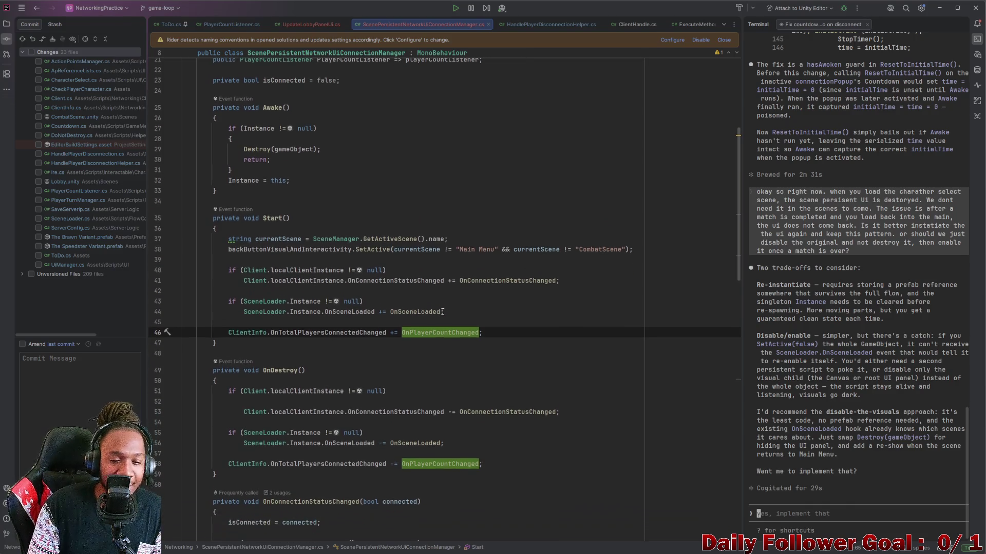
pyautogui.click(447, 282)
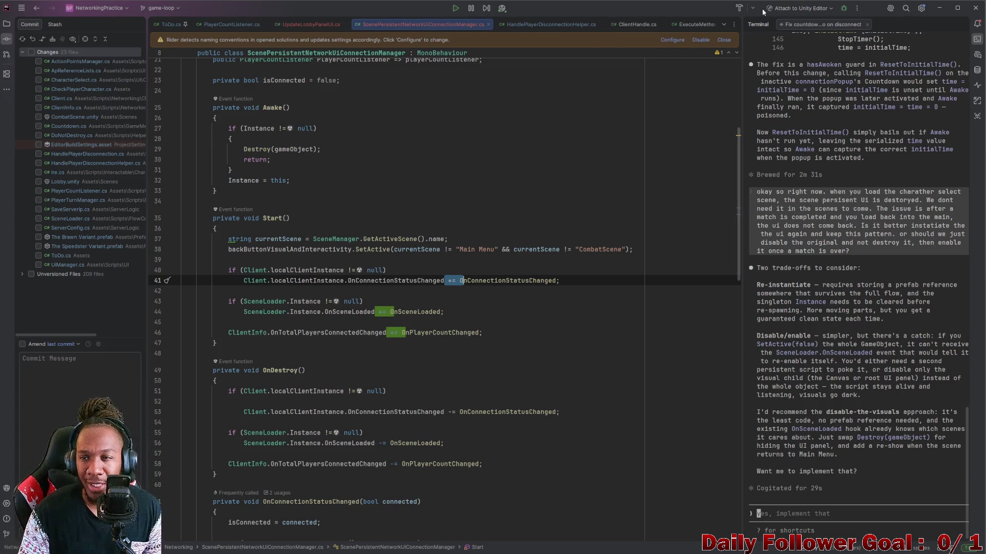
pyautogui.click(940, 8)
# Select Scene Persistant Canvas - Parent and toggle its active state off and on
pyautogui.click(941, 7)
pyautogui.click(47, 93)
pyautogui.click(47, 99)
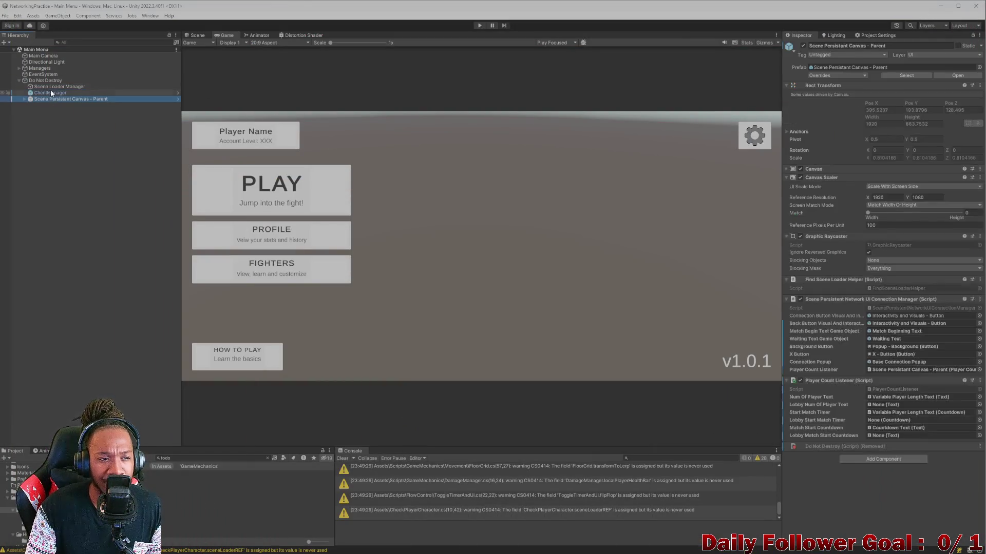
pyautogui.click(51, 87)
pyautogui.click(58, 100)
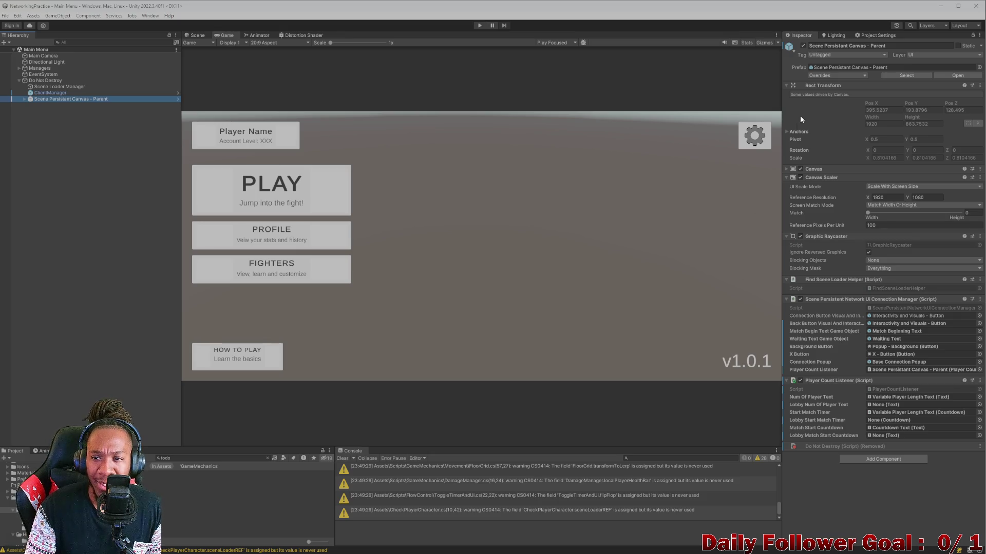
pyautogui.click(803, 46)
pyautogui.click(803, 46)
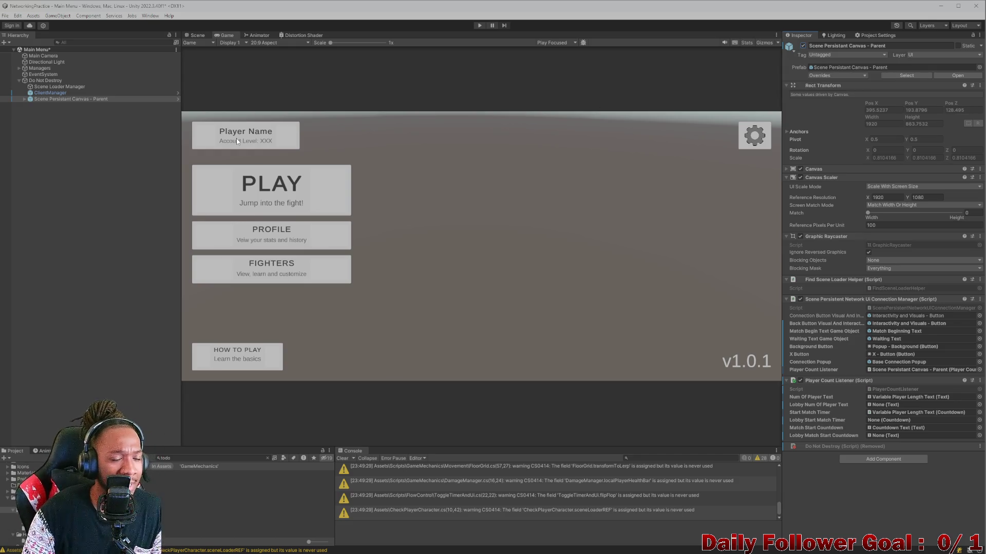
pyautogui.click(803, 46)
pyautogui.click(803, 46)
# Expand ClientManager's Save Server Ip component, then switch to SaveServerIp.cs in Rider
pyautogui.click(45, 93)
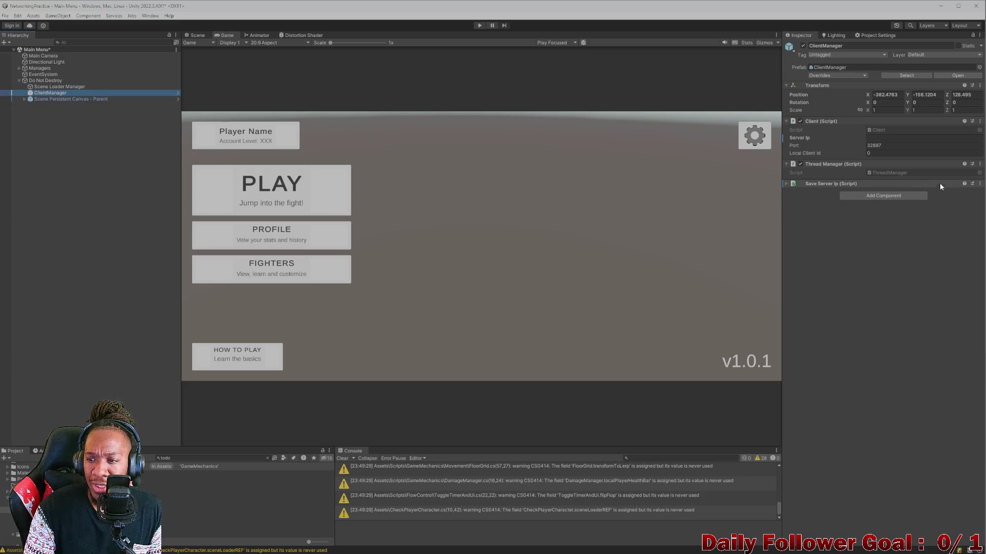
pyautogui.click(784, 182)
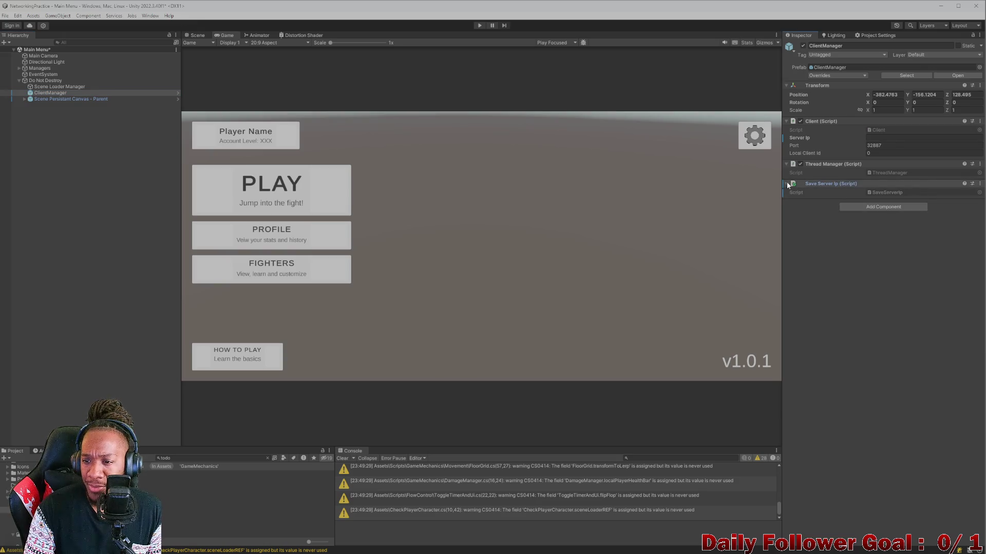
pyautogui.hotkey('alt', 'Tab')
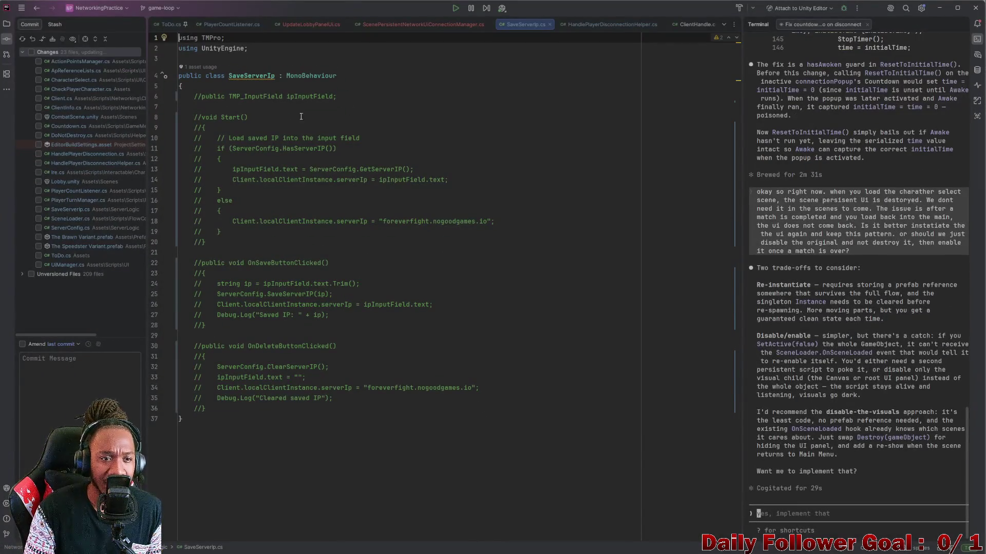
# Minimize Rider to reveal ClientManager in the Unity Editor
pyautogui.click(939, 7)
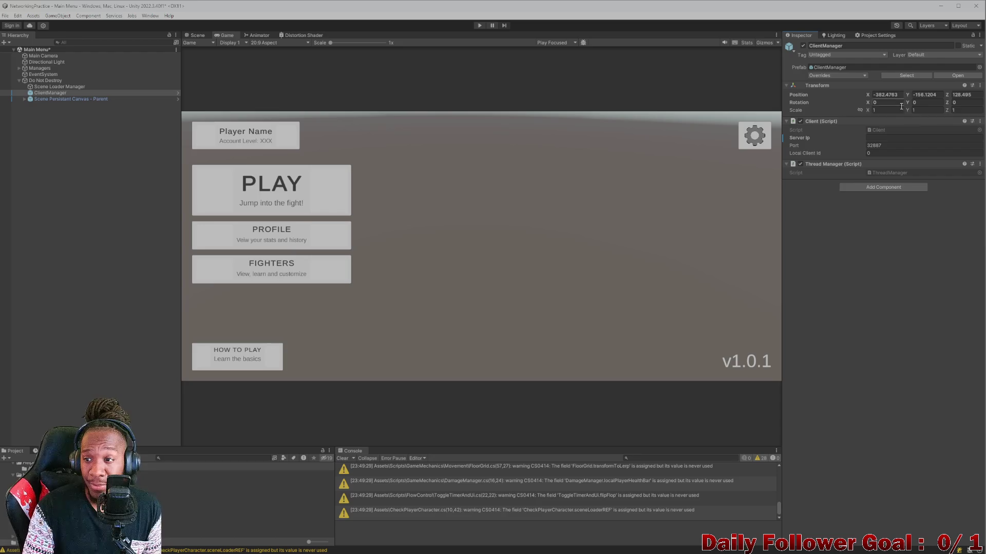
# Inspect Scene Loader Manager and Scene Persistant Canvas - Parent, then return to SaveServerIp.cs in Rider
pyautogui.click(51, 87)
pyautogui.click(55, 98)
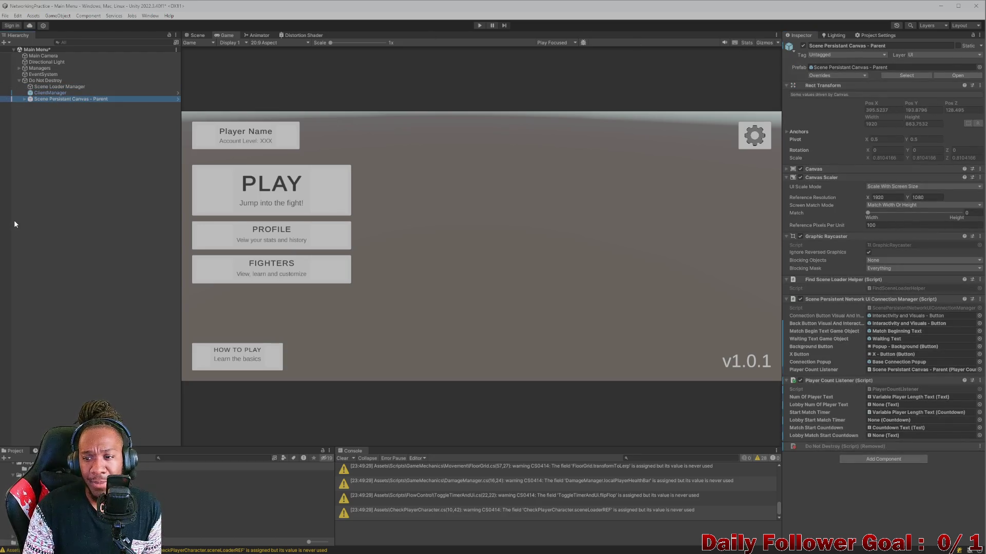
pyautogui.click(18, 194)
pyautogui.click(62, 100)
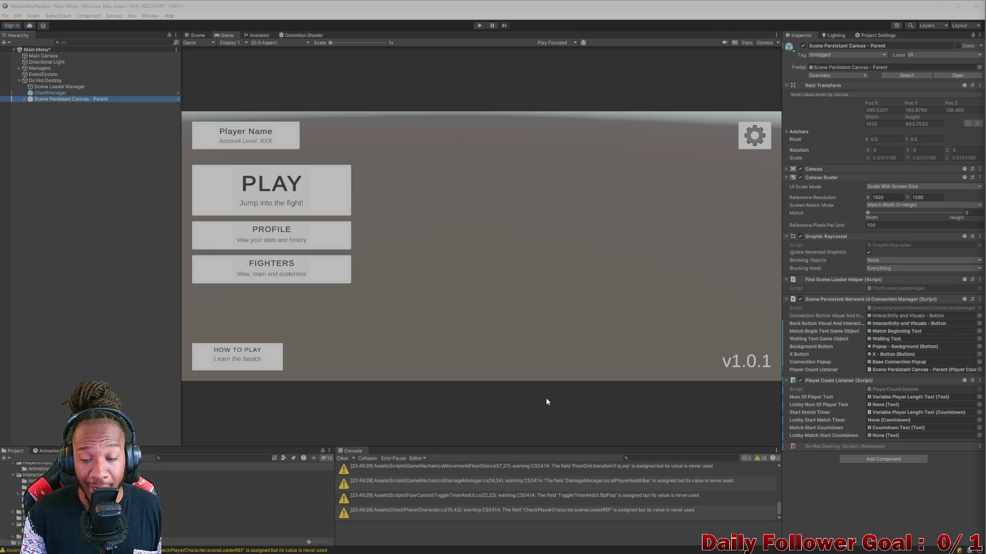
pyautogui.click(598, 547)
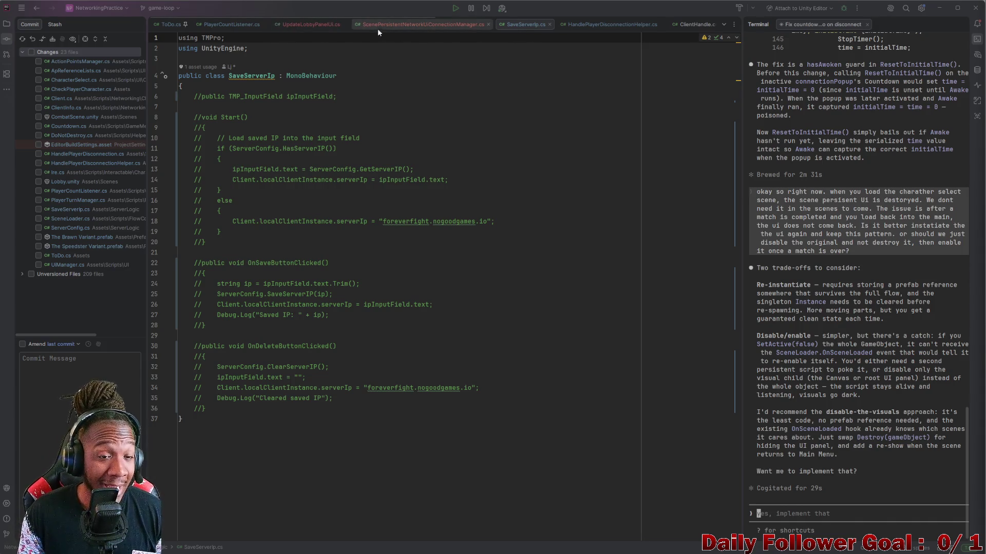
# Open HandlePlayerDisconnection.cs from Rider's hidden tabs list
pyautogui.click(725, 25)
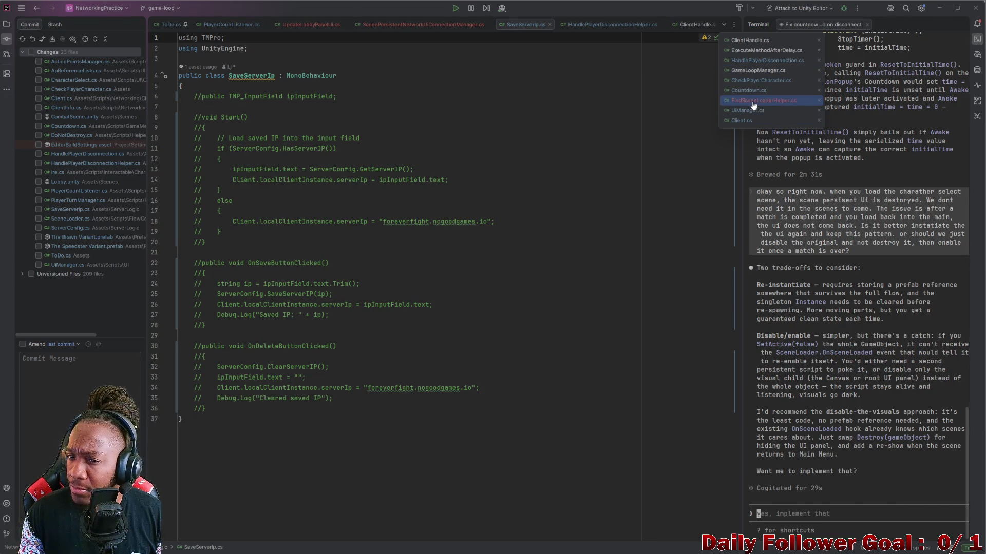
pyautogui.click(758, 62)
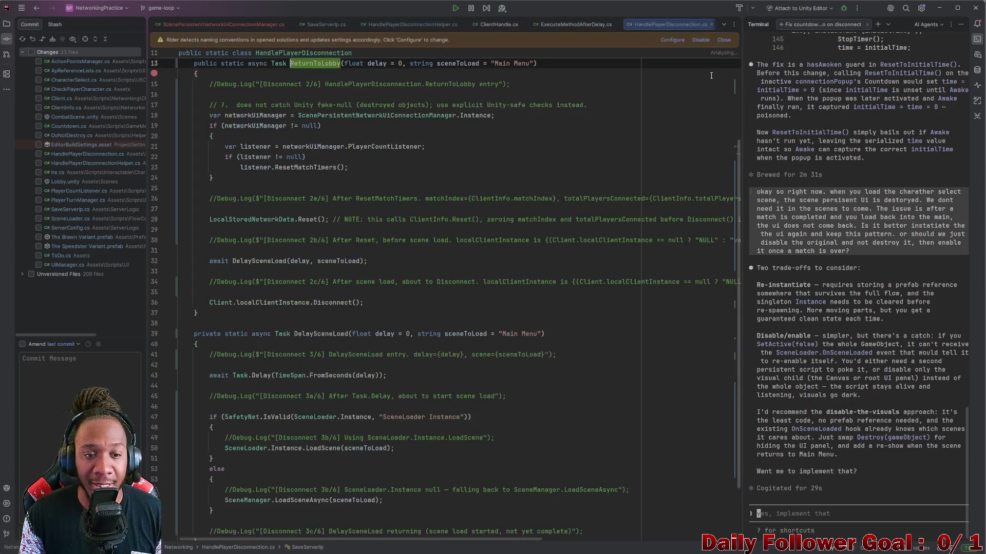
pyautogui.scroll(3, 322, 256)
pyautogui.scroll(-5, 323, 257)
pyautogui.scroll(-2, 285, 318)
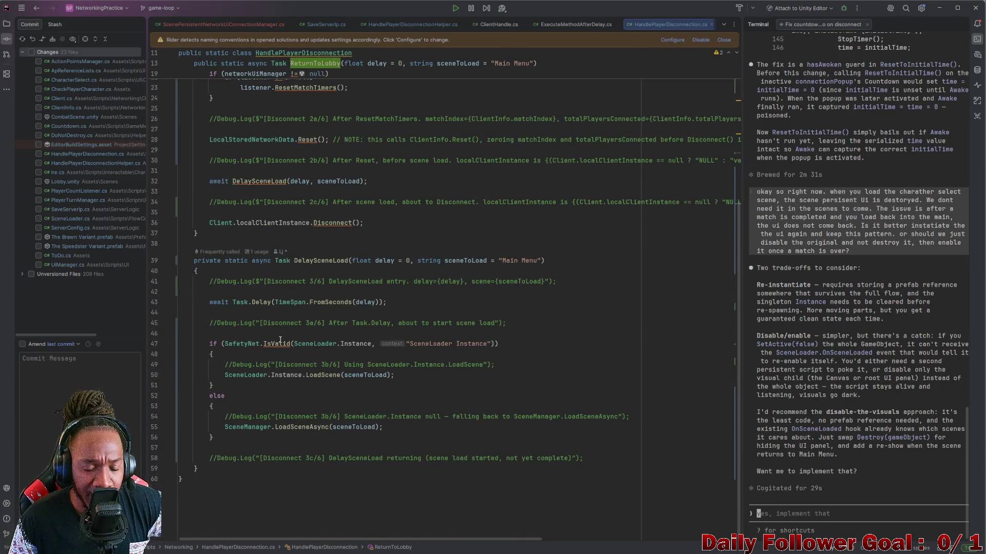
pyautogui.click(366, 345)
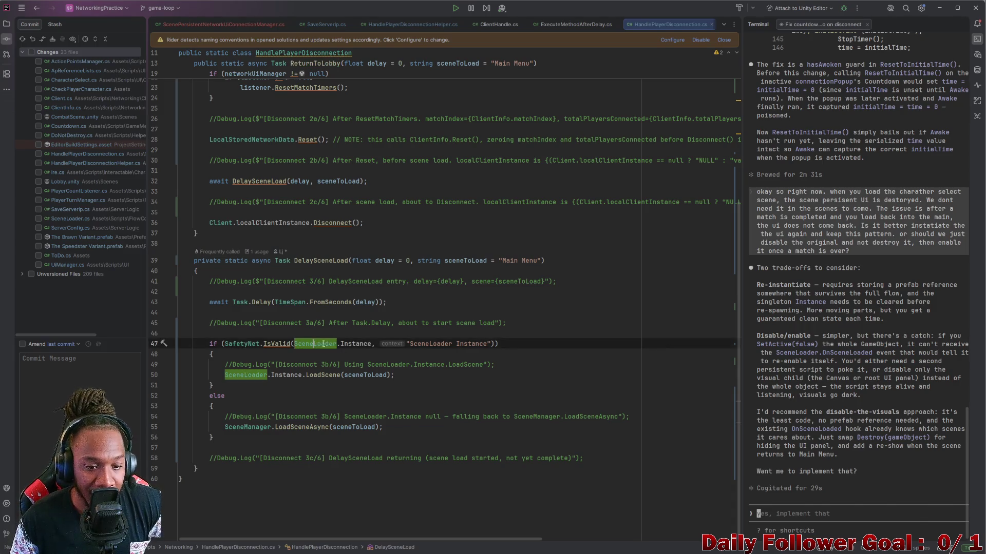
pyautogui.click(371, 375)
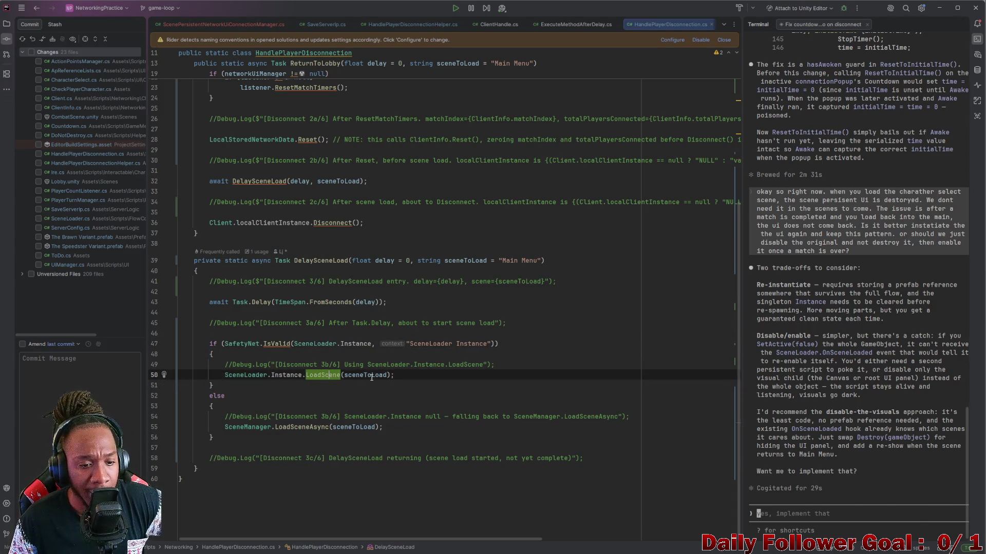
pyautogui.scroll(6, 341, 381)
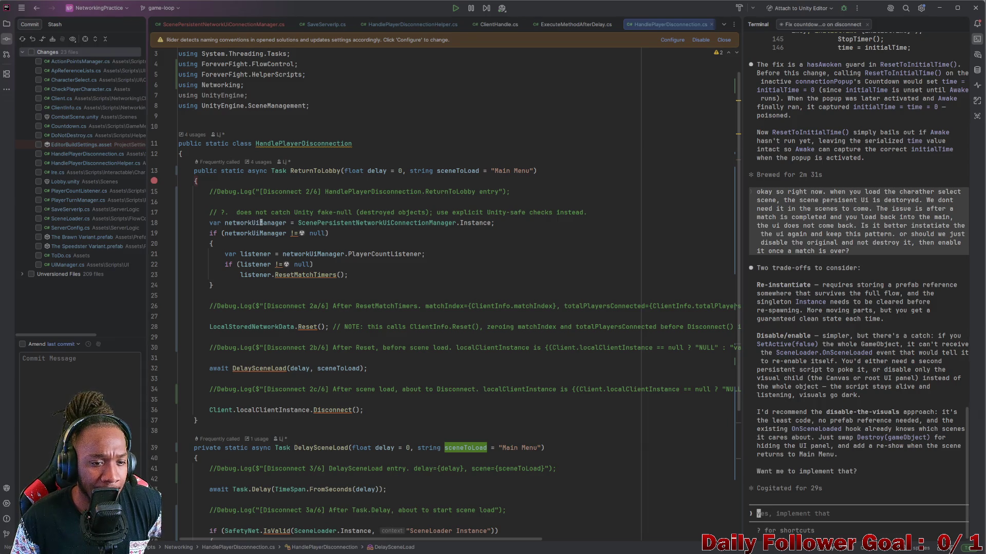
pyautogui.click(336, 221)
pyautogui.click(481, 223)
pyautogui.click(255, 254)
pyautogui.click(326, 254)
pyautogui.click(385, 254)
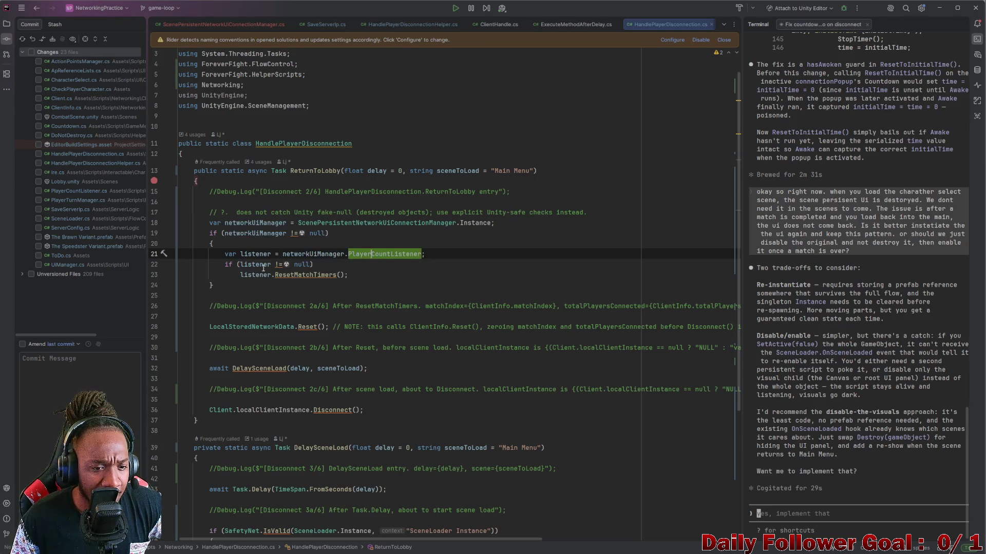
pyautogui.click(255, 264)
pyautogui.click(308, 281)
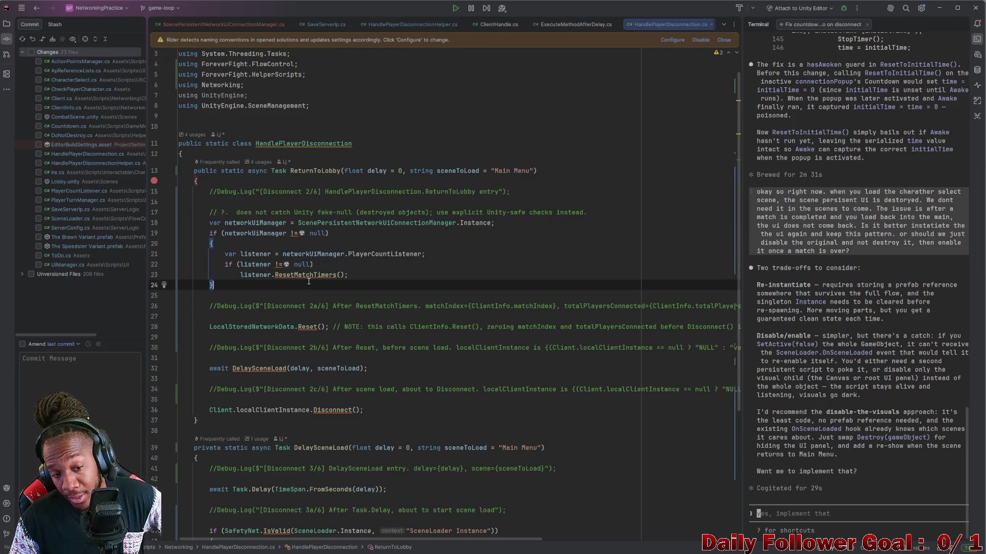
pyautogui.click(310, 276)
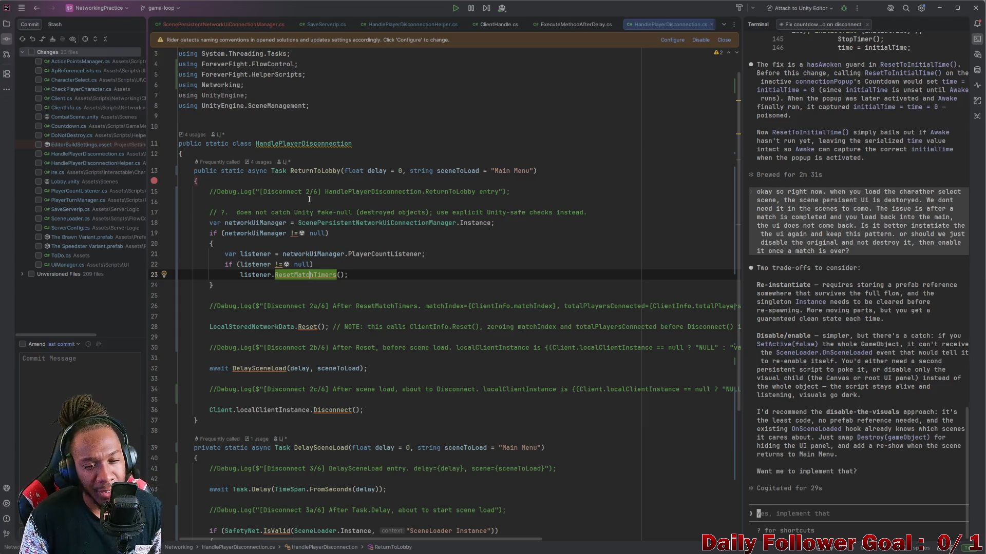
pyautogui.click(372, 222)
pyautogui.click(475, 223)
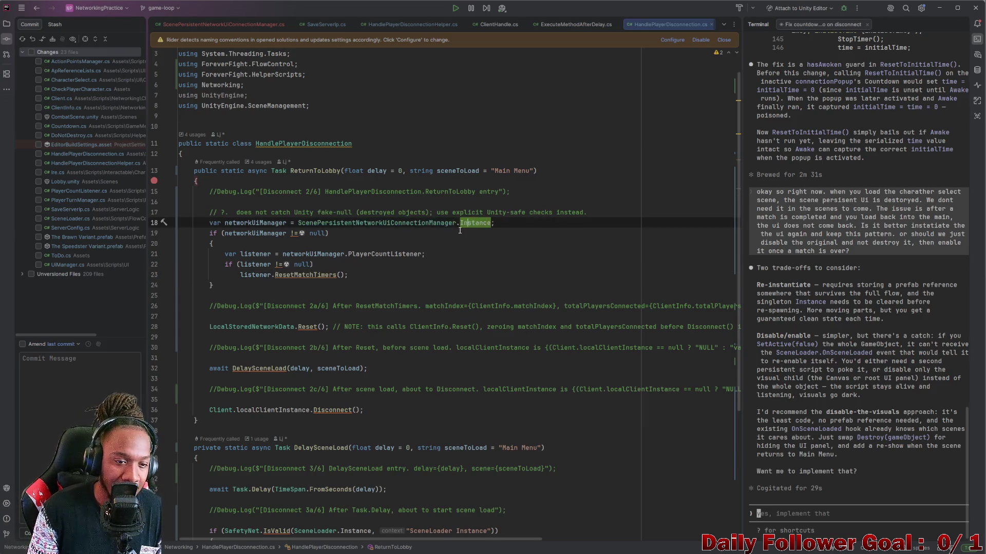
pyautogui.scroll(-2, 429, 237)
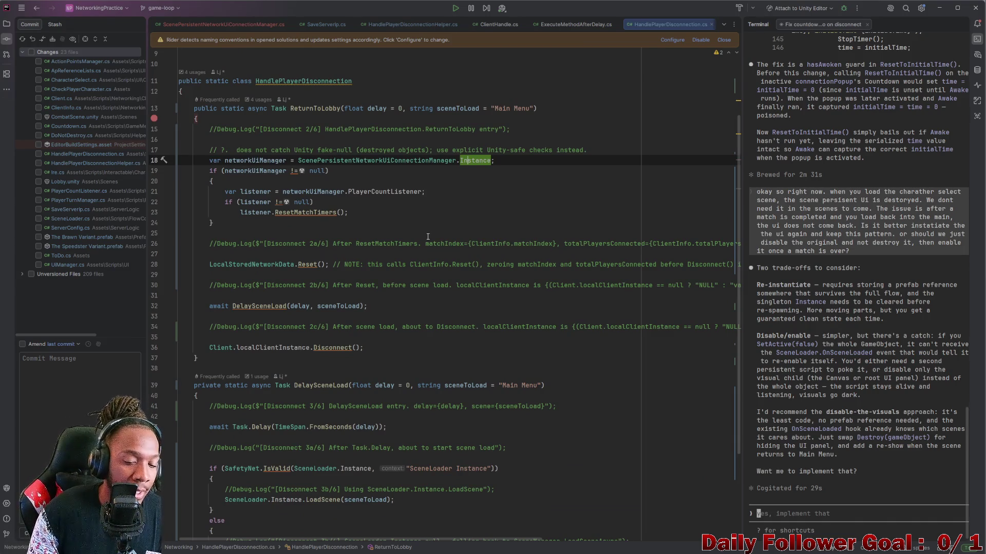
pyautogui.scroll(-4, 428, 236)
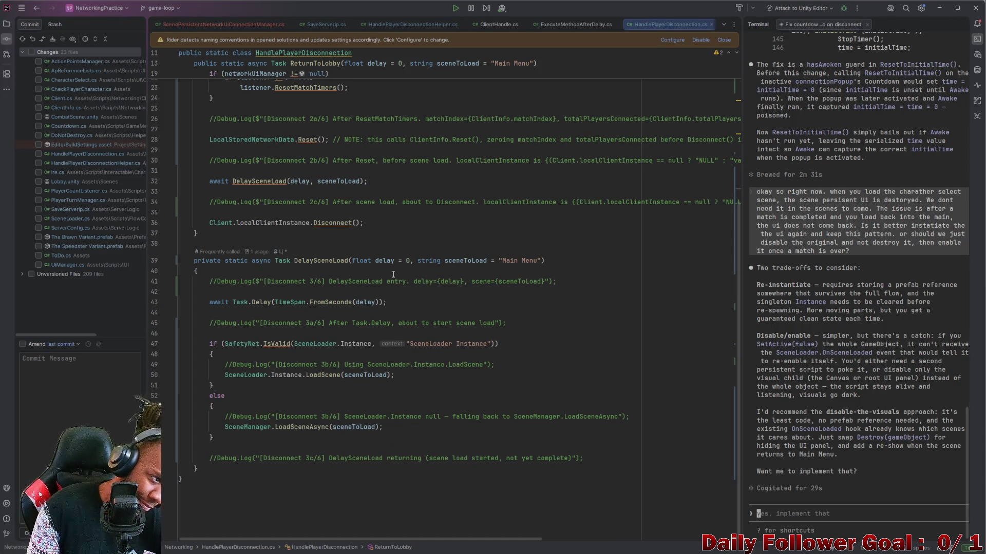
pyautogui.scroll(6, 379, 276)
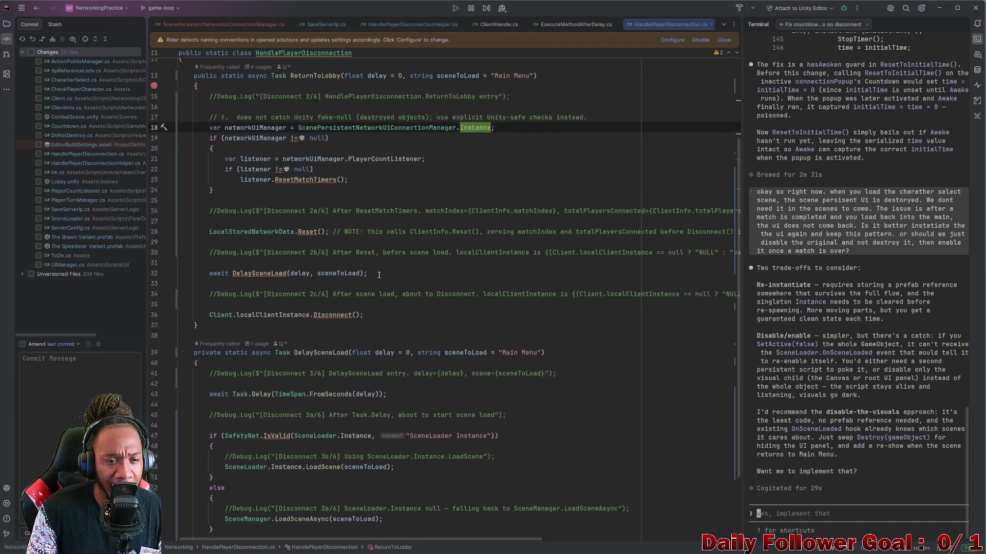
pyautogui.scroll(-6, 366, 279)
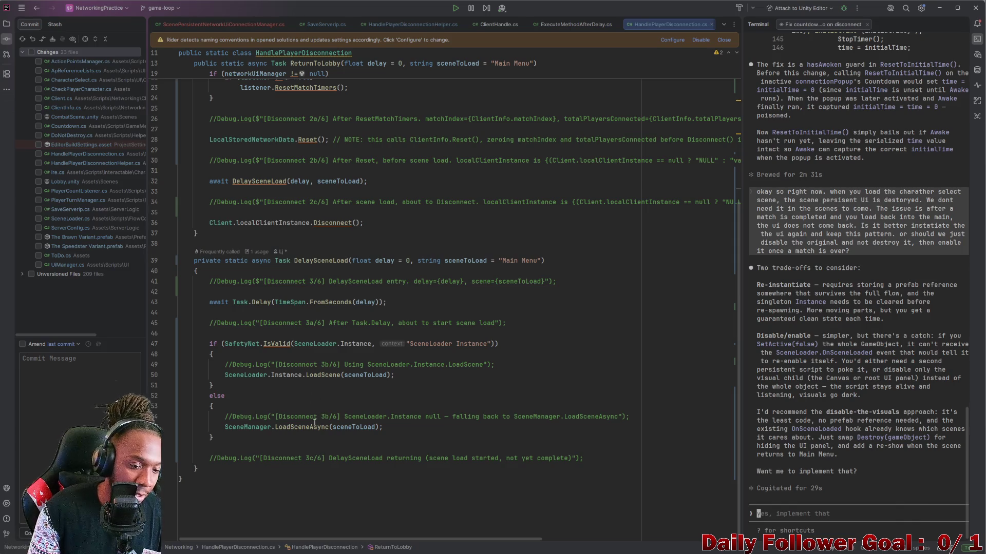
pyautogui.click(330, 377)
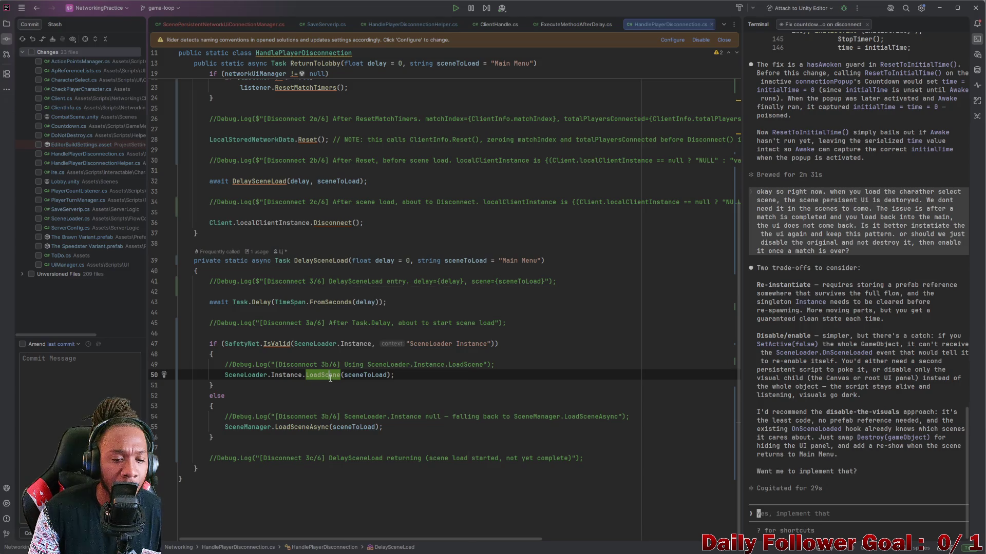
# Go to LoadScene's declaration and inspect StartCoroutine and the OnSceneLoaded Invoke line, then return to Unity
pyautogui.rightClick(330, 378)
pyautogui.moveTo(452, 366)
pyautogui.click(492, 384)
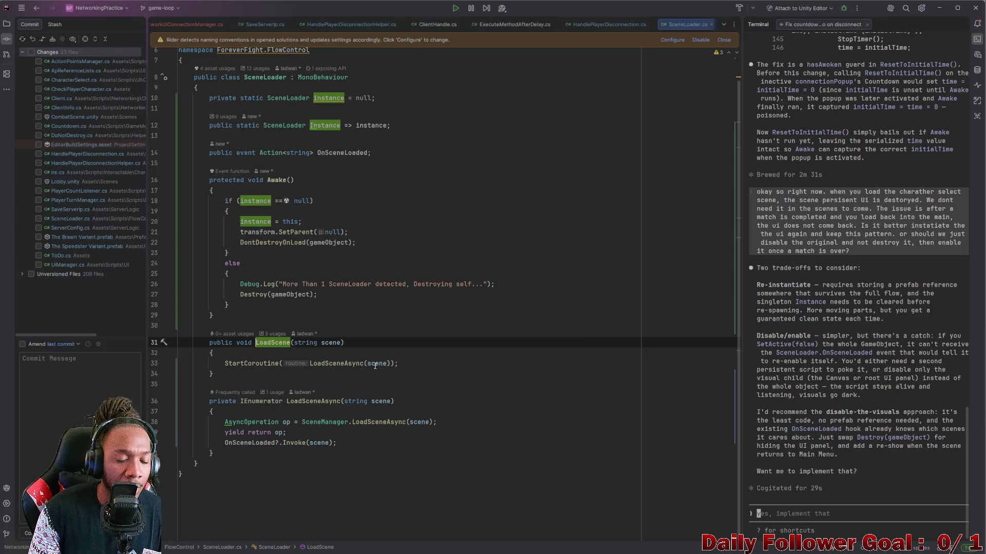
pyautogui.doubleClick(256, 363)
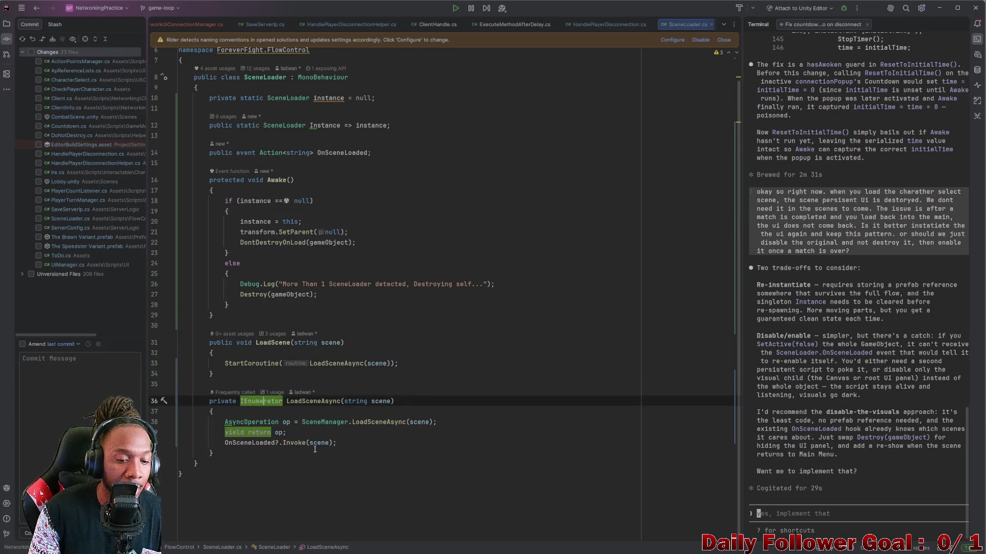
pyautogui.click(303, 443)
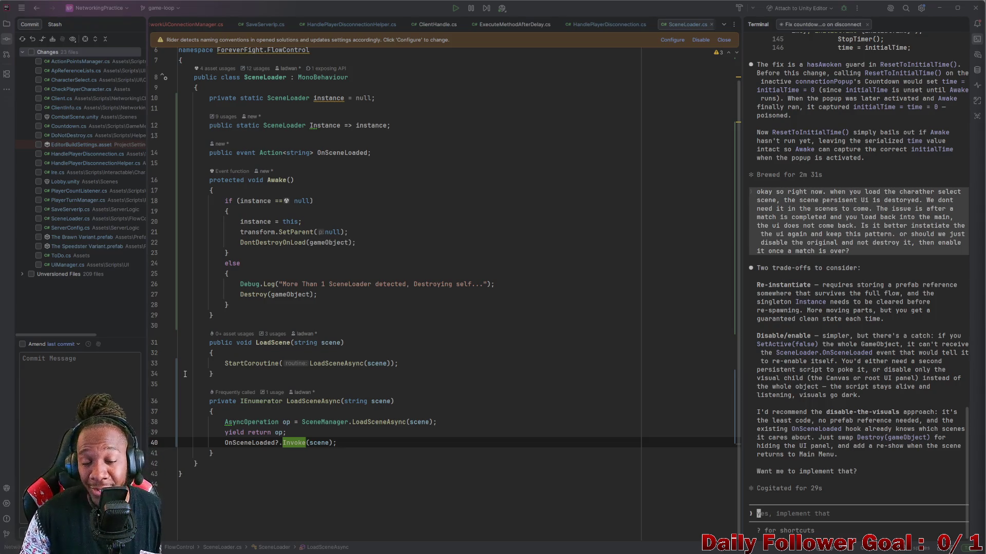
pyautogui.click(942, 11)
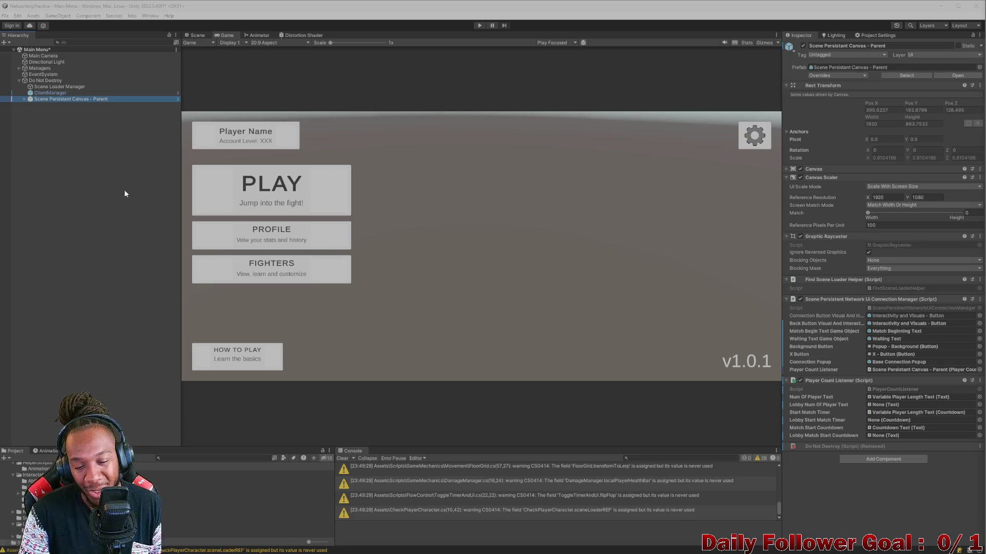
# Clear the Console warnings and peek at Scene Persistant Canvas - Parent's children
pyautogui.click(343, 458)
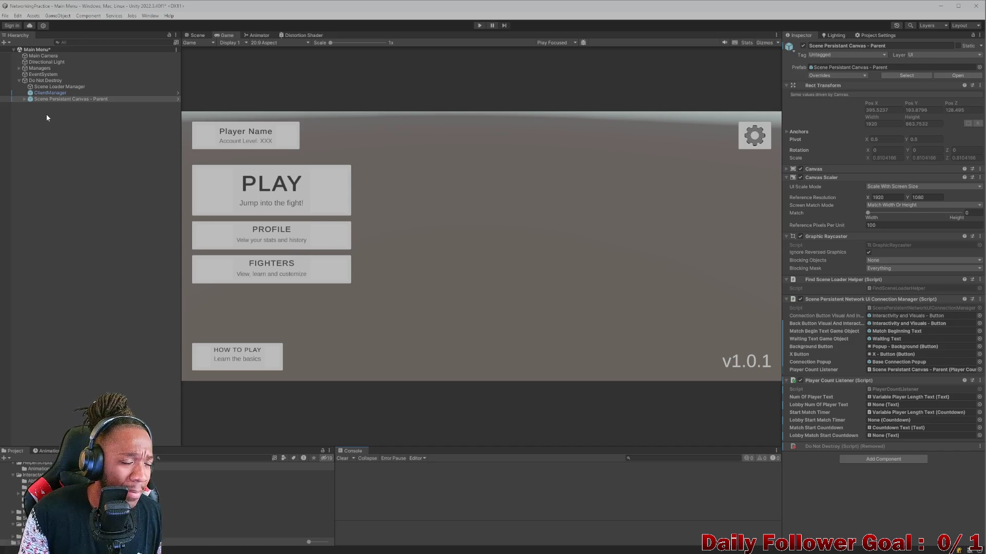
pyautogui.click(24, 100)
pyautogui.click(25, 100)
# Inspect ClientManager and the canvas parent, then bring Rider back showing SceneLoader.cs
pyautogui.click(49, 93)
pyautogui.click(51, 99)
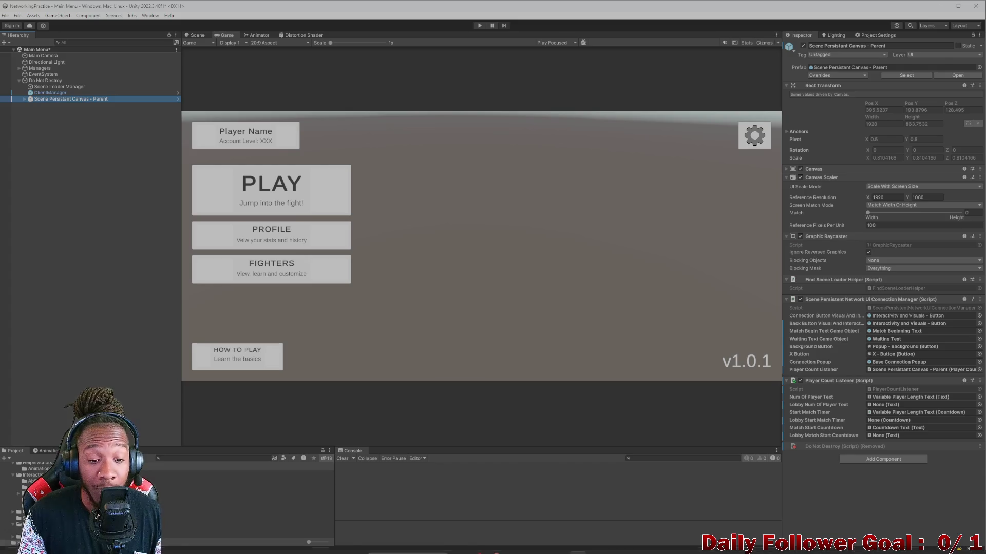
pyautogui.moveTo(627, 548)
pyautogui.click(595, 546)
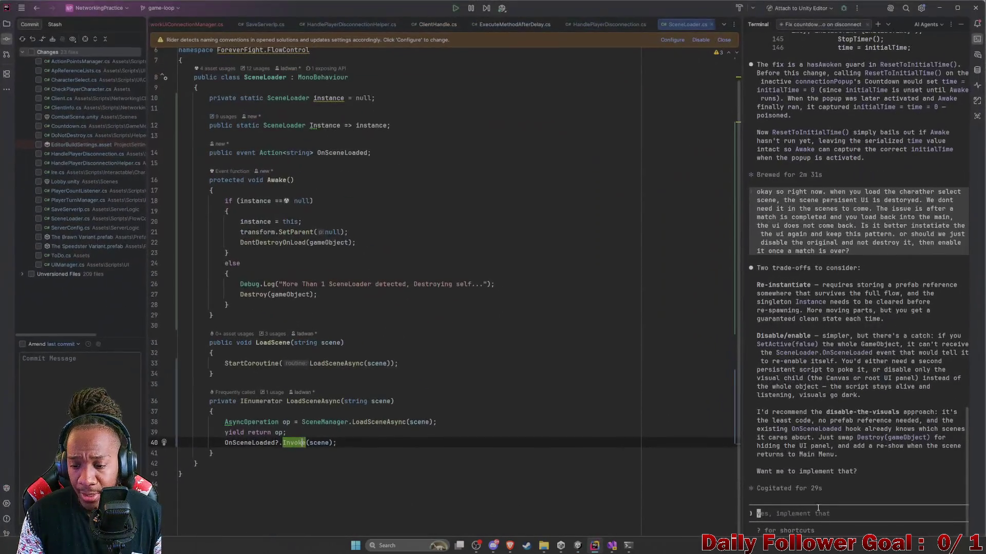
# Tell the agent the whole GameObject will be toggled via a helper script with a serialized GameObject field
pyautogui.write("kinda, we're f")
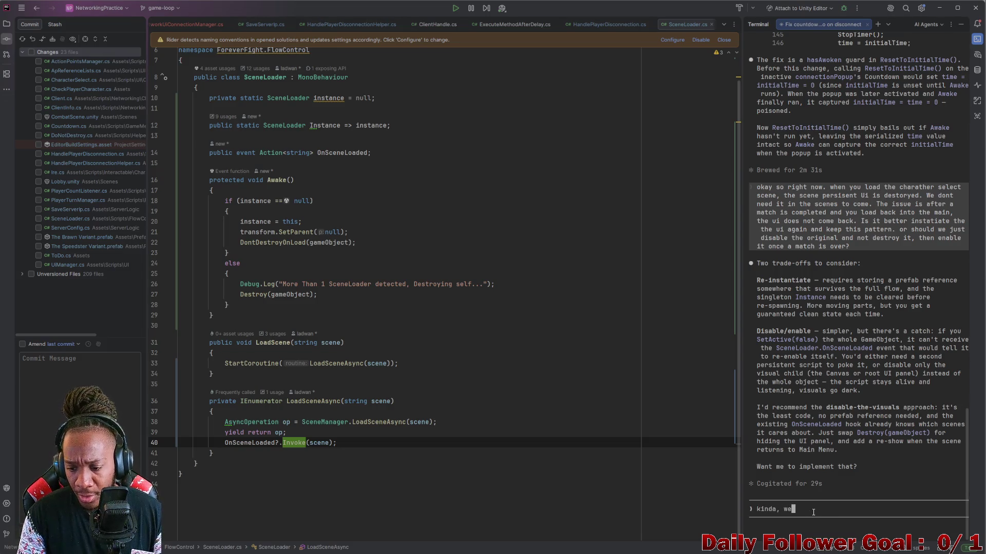
pyautogui.press('BackSpace')
pyautogui.write('gonna turn the ')
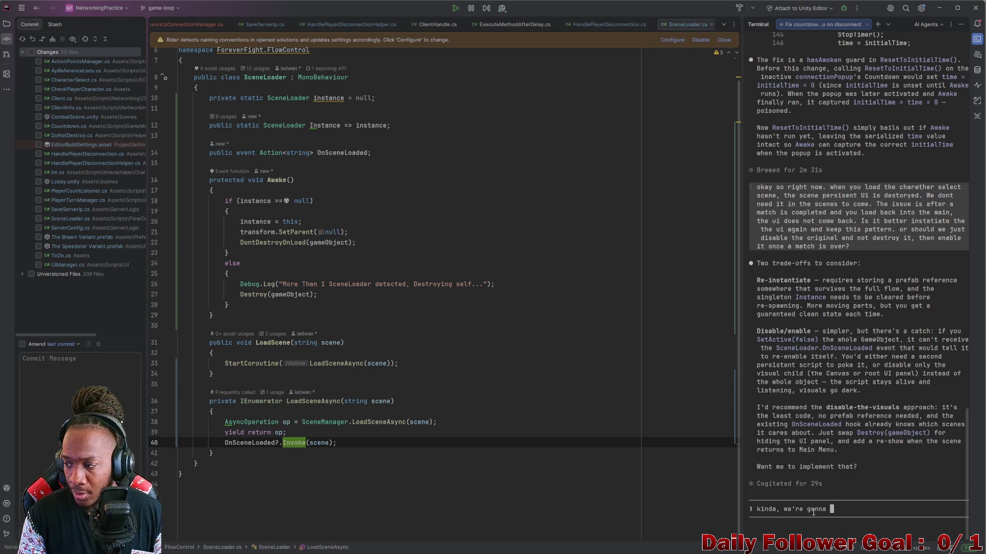
pyautogui.write('w')
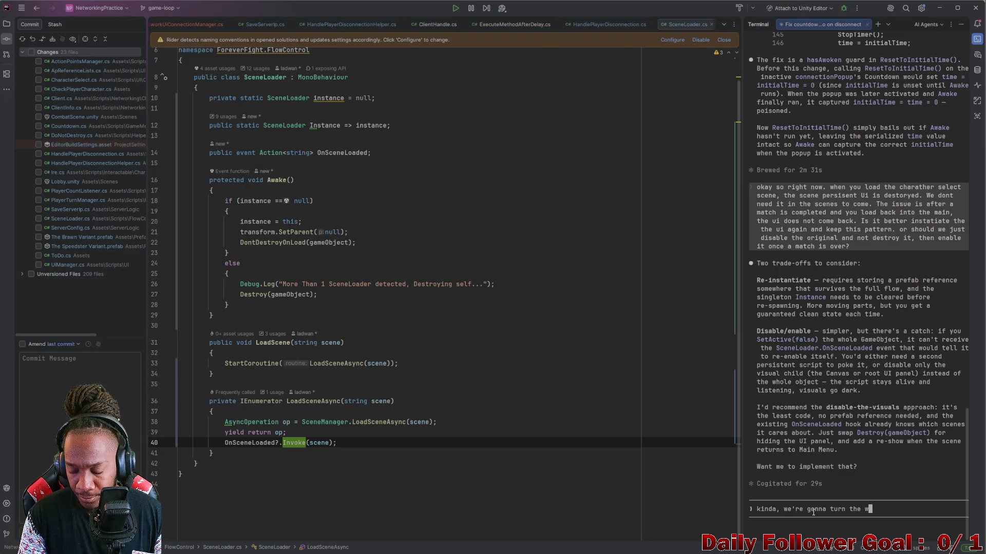
pyautogui.write('hole gameo')
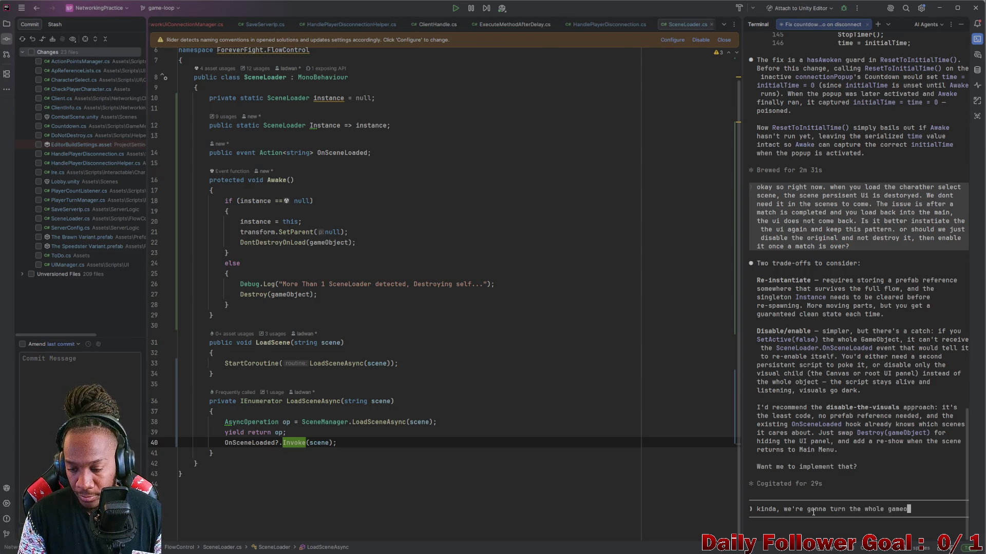
pyautogui.write('bject ')
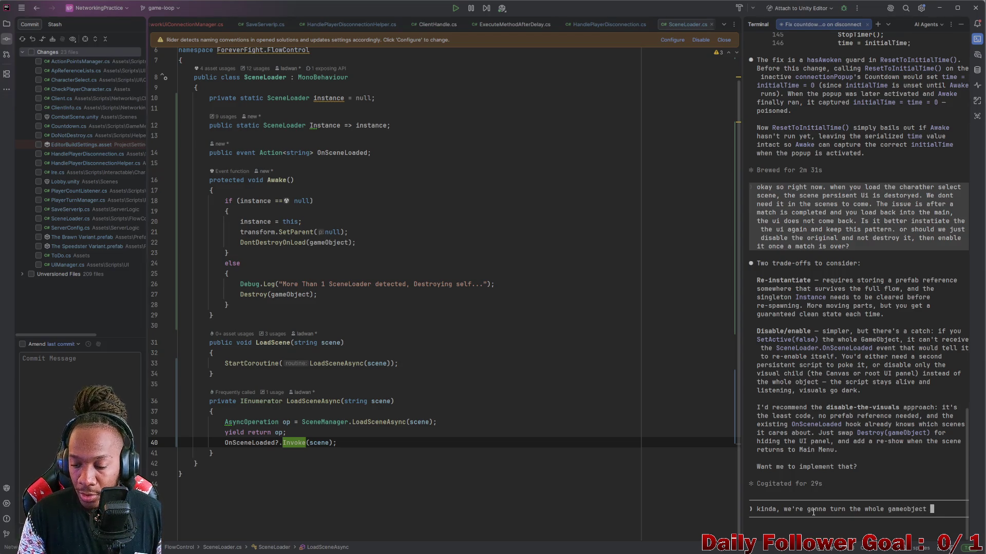
pyautogui.write('off and on,')
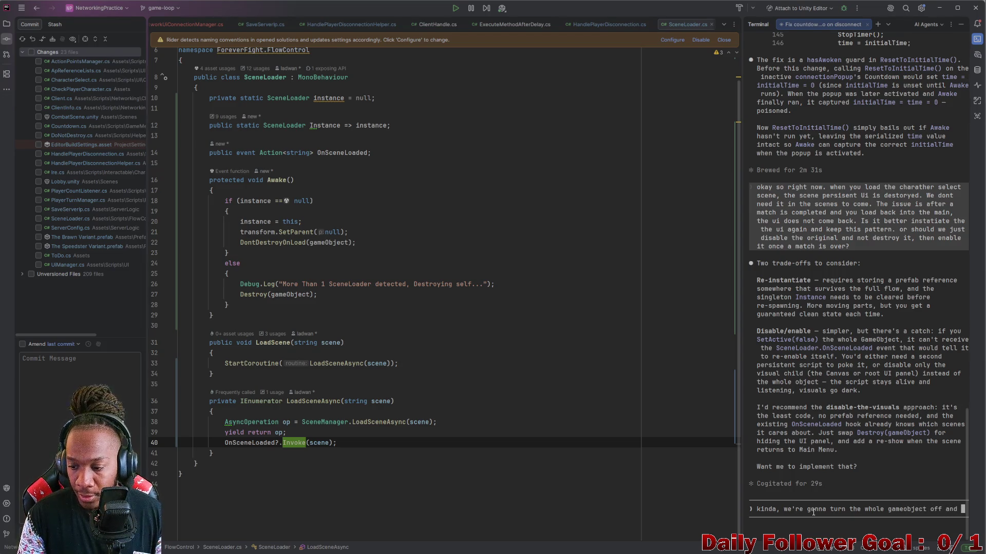
pyautogui.press('BackSpace')
pyautogui.write('. ')
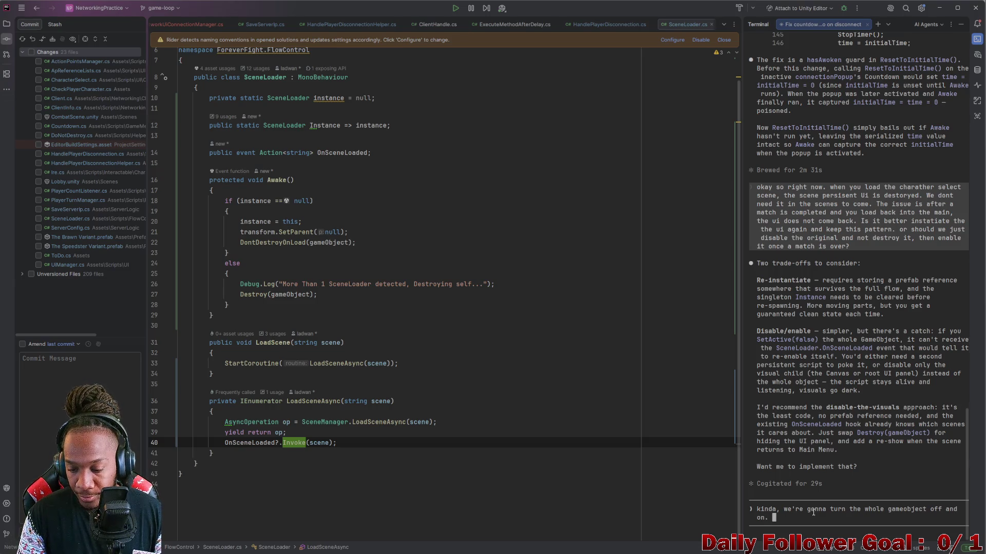
pyautogui.write("We're g")
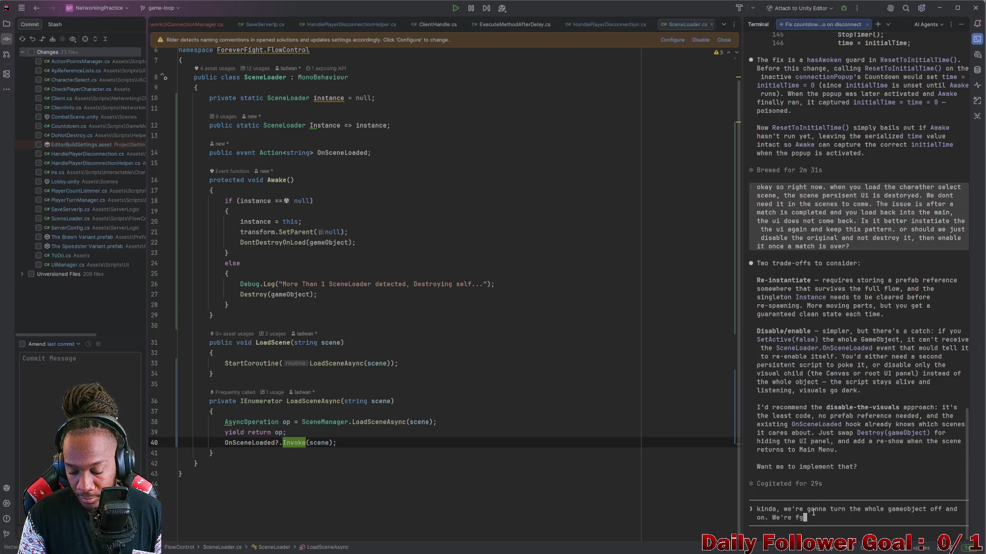
pyautogui.write('onna ma')
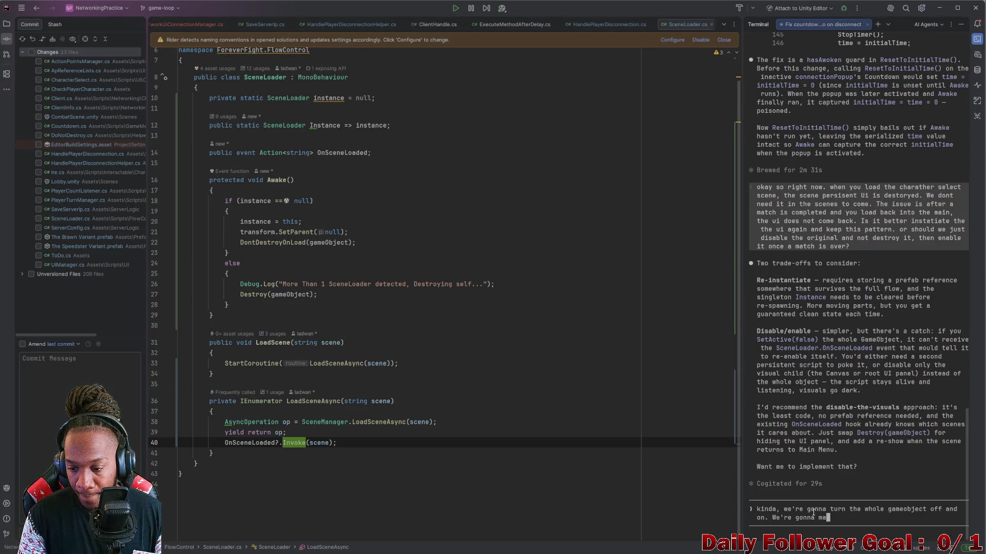
pyautogui.write('ke a helper ')
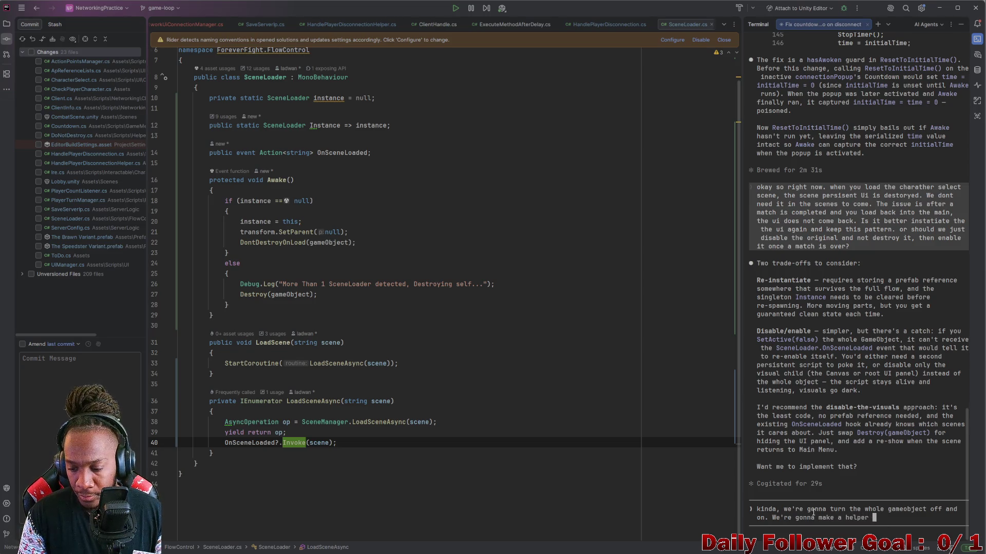
pyautogui.write('script to poke it,')
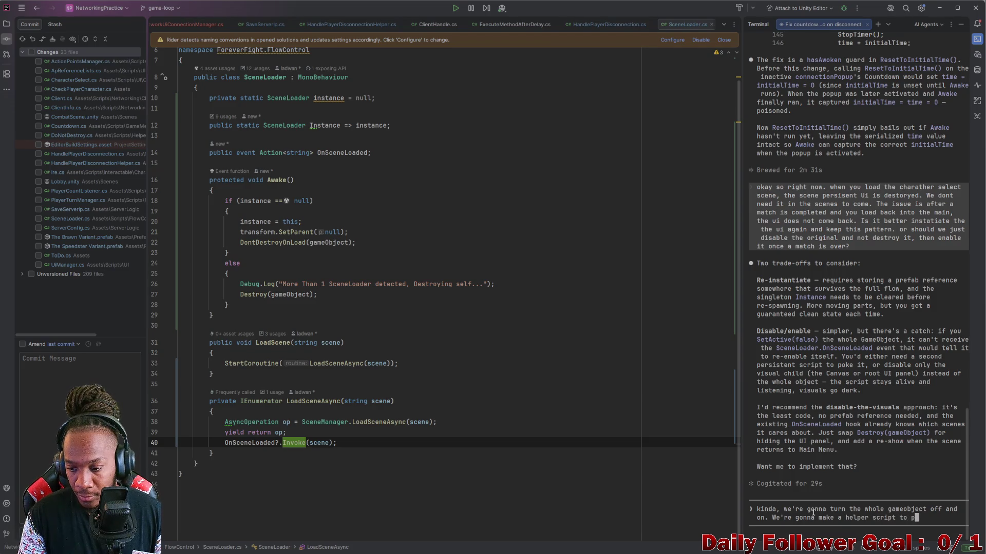
pyautogui.press('BackSpace')
pyautogui.write('.')
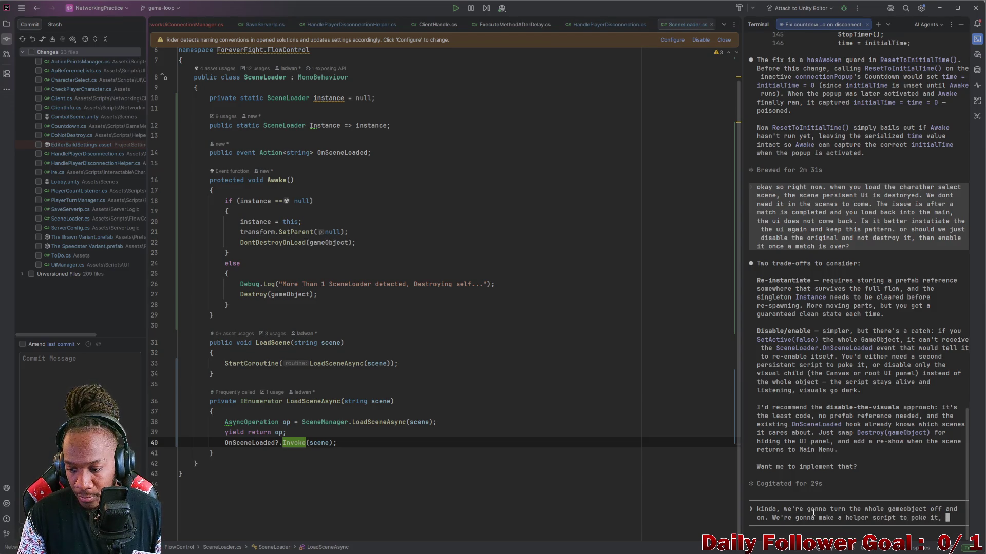
pyautogui.write(' Make')
pyautogui.write(' a ')
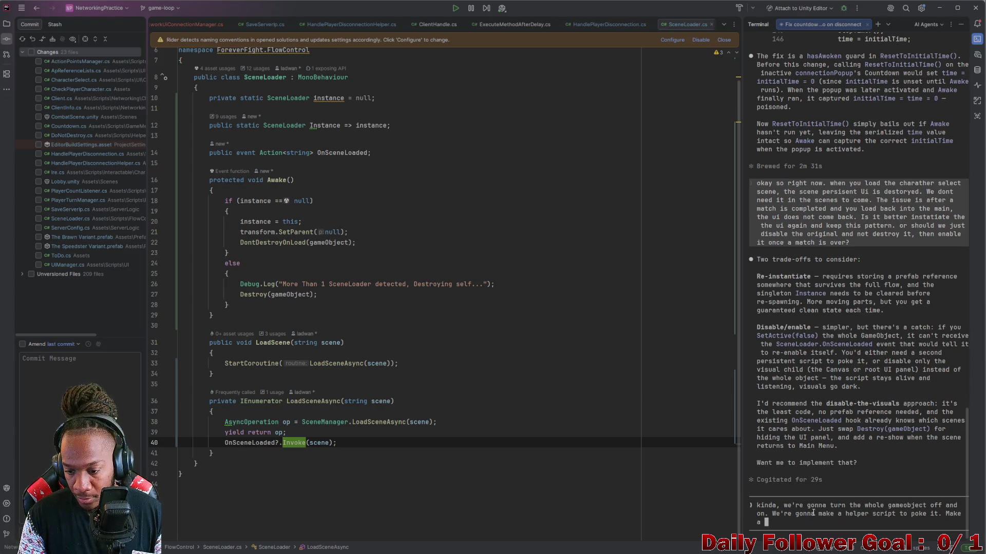
pyautogui.write('scrp')
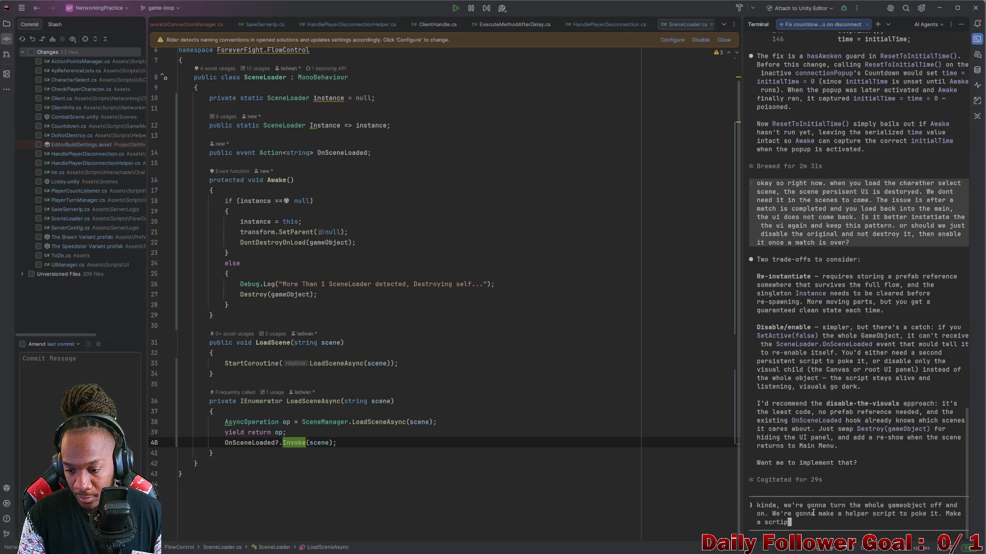
pyautogui.press('BackSpace')
pyautogui.write('i')
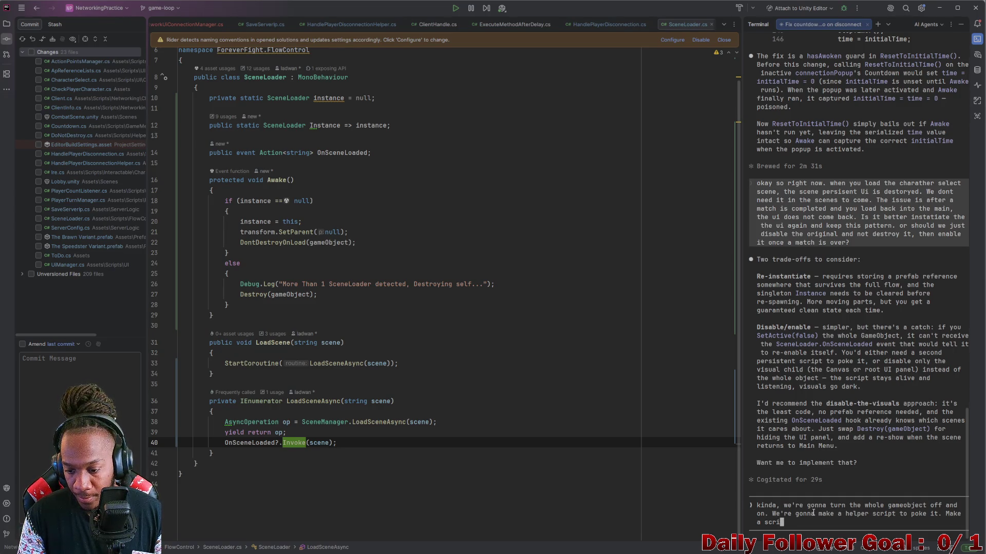
pyautogui.write('pt that has ')
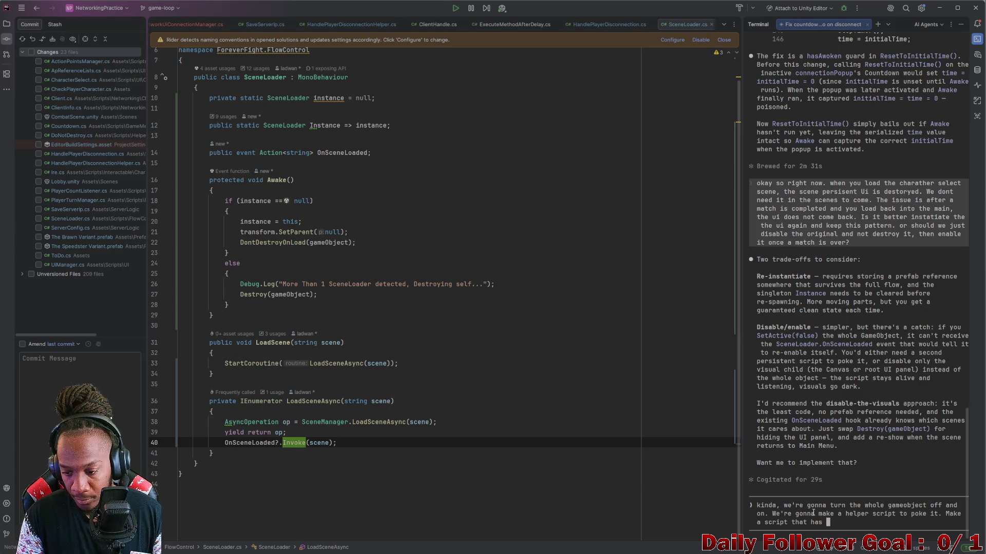
pyautogui.write('a serixl')
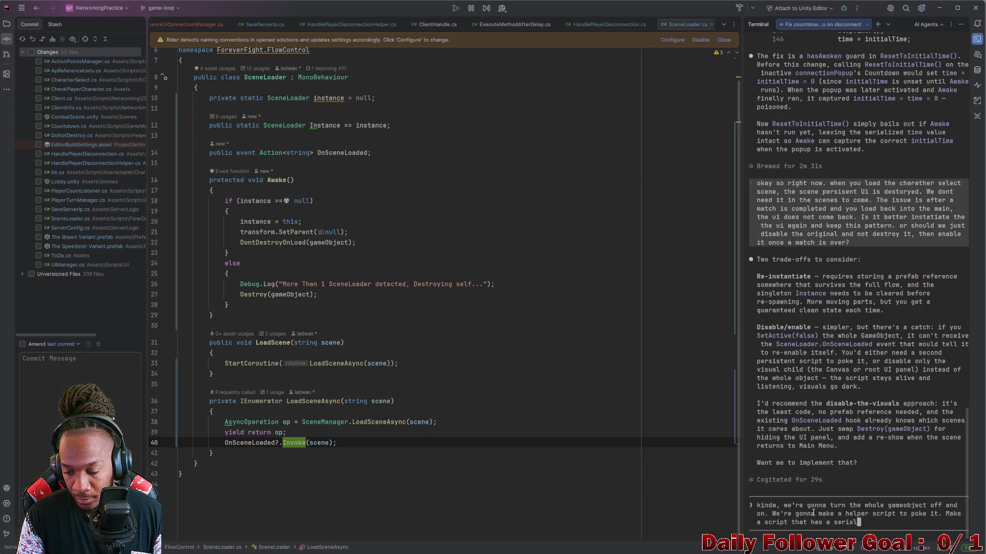
pyautogui.press('BackSpace')
pyautogui.press('BackSpace')
pyautogui.write('zlie')
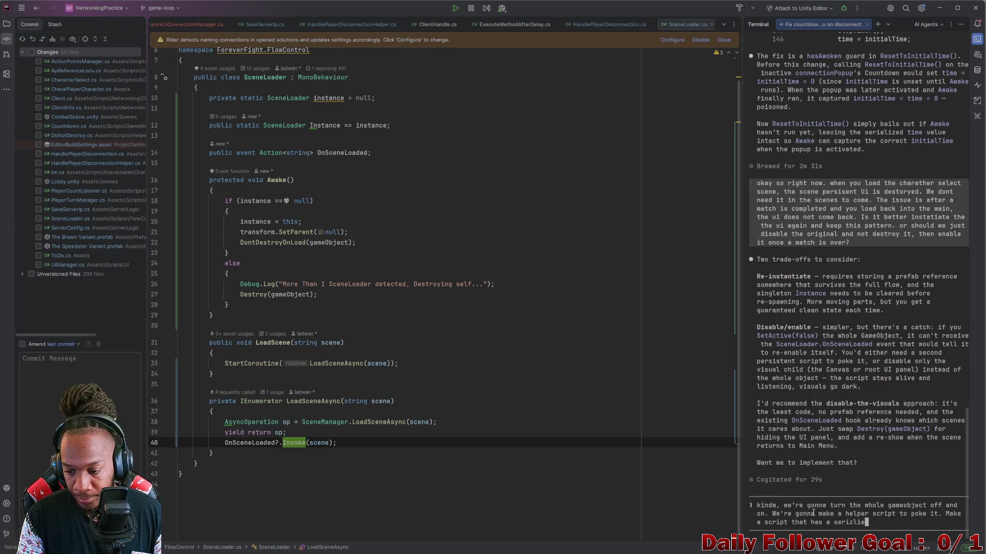
pyautogui.write('d fi')
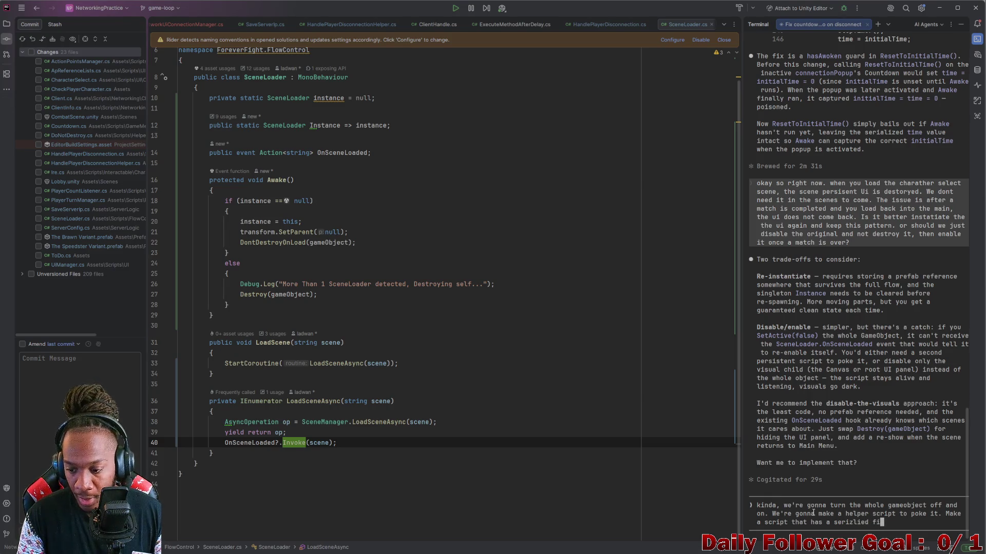
pyautogui.write('eld t')
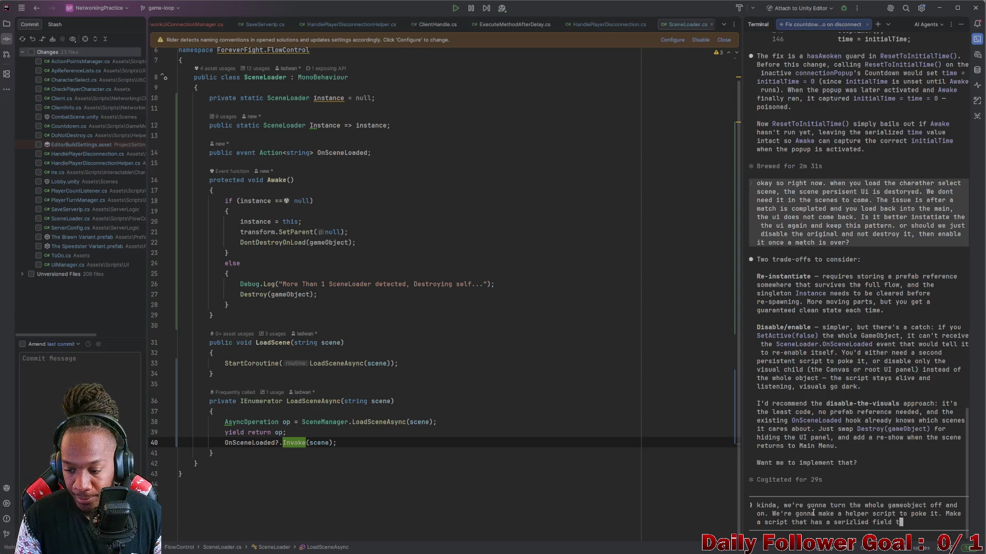
pyautogui.write('hat is o')
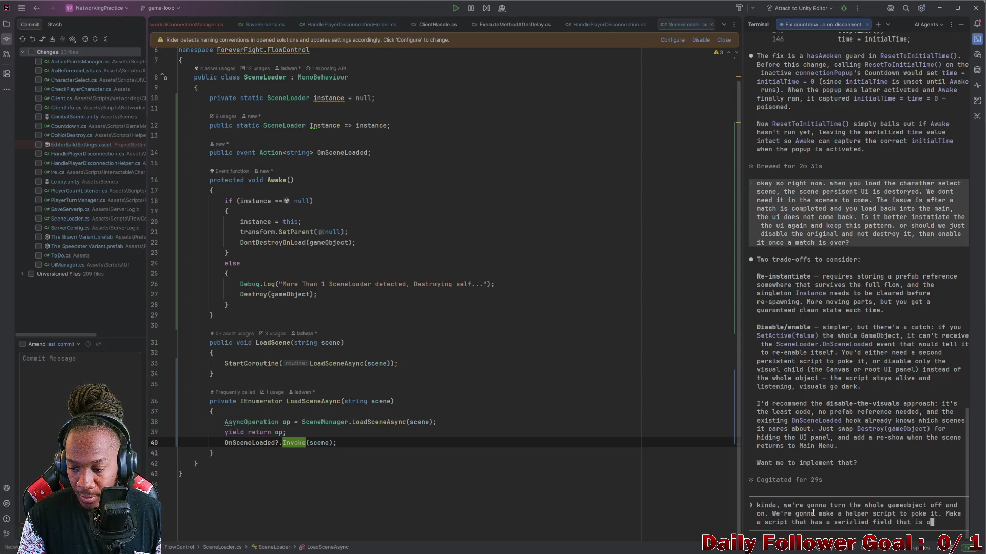
pyautogui.write('f type sc')
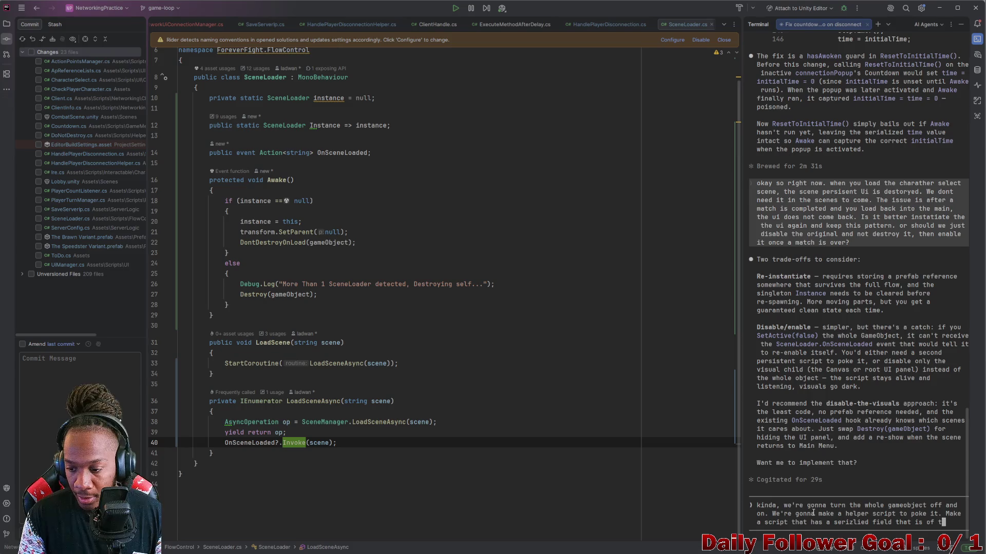
pyautogui.press('BackSpace')
pyautogui.press('BackSpace')
pyautogui.write('g')
pyautogui.write('ameobjh')
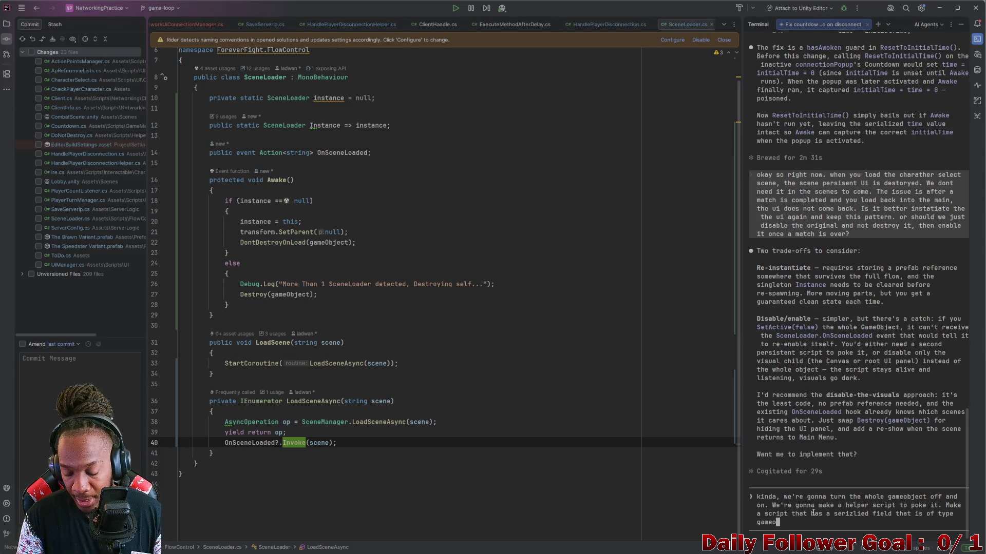
pyautogui.press('BackSpace')
pyautogui.press('BackSpace')
pyautogui.write('ect')
pyautogui.press('BackSpace')
pyautogui.press('BackSpace')
pyautogui.press('BackSpace')
pyautogui.write('ject')
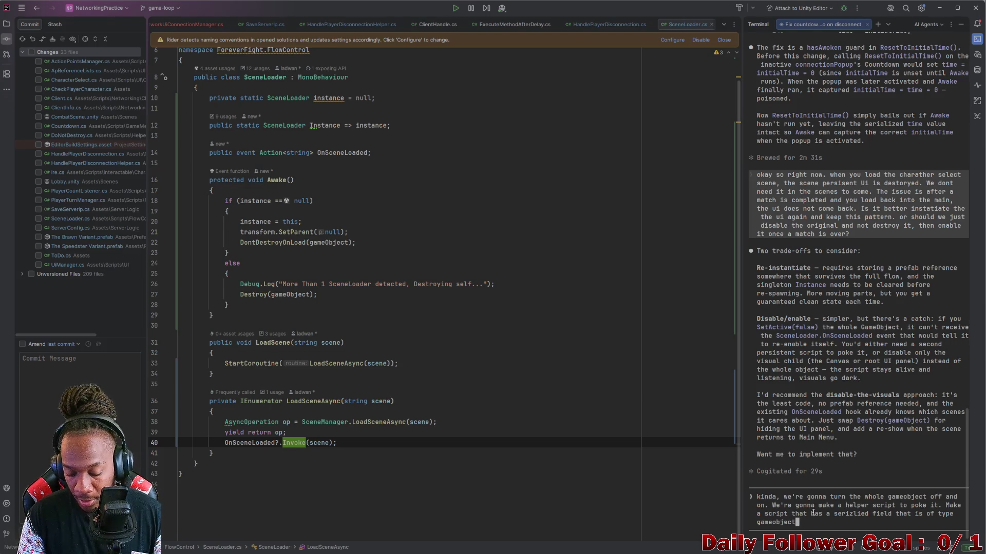
pyautogui.write('.')
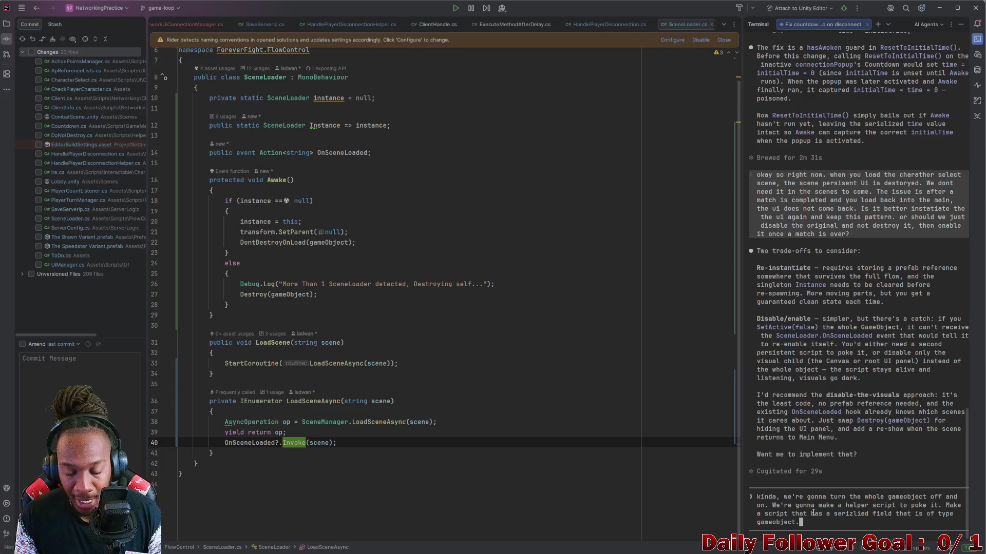
# Add that it should listen to OnSceneLoaded and activate the GameObject when a listed scene loads
pyautogui.write('also make it listen')
pyautogui.press('BackSpace')
pyautogui.press('BackSpace')
pyautogui.write('n to on')
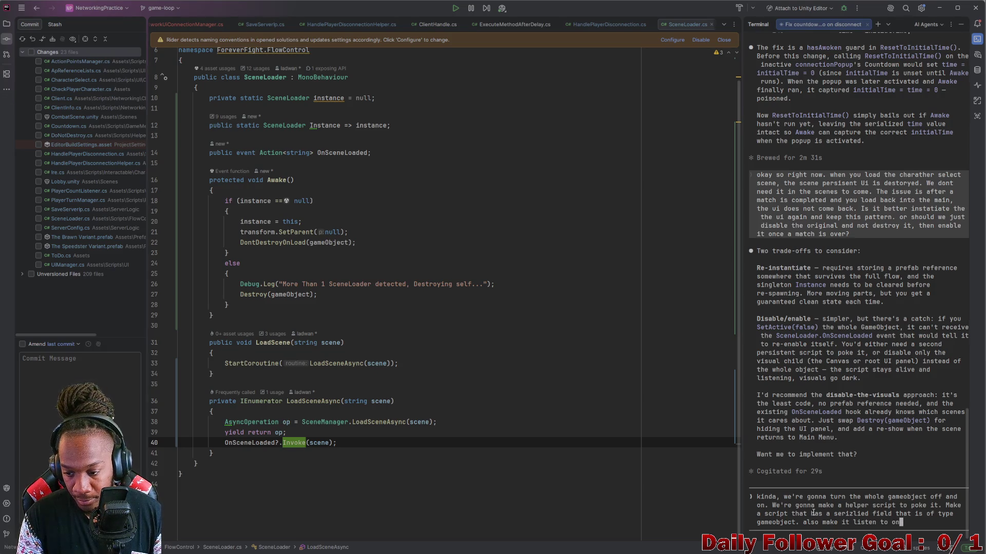
pyautogui.write(' scene loaded. ikf')
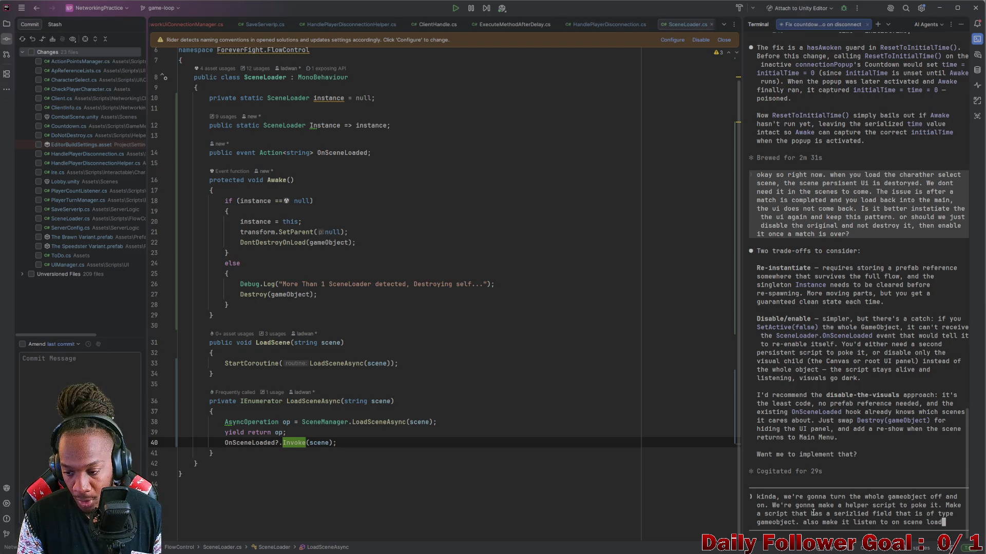
pyautogui.press('BackSpace')
pyautogui.press('BackSpace')
pyautogui.press('BackSpace')
pyautogui.write('f the scene name is ')
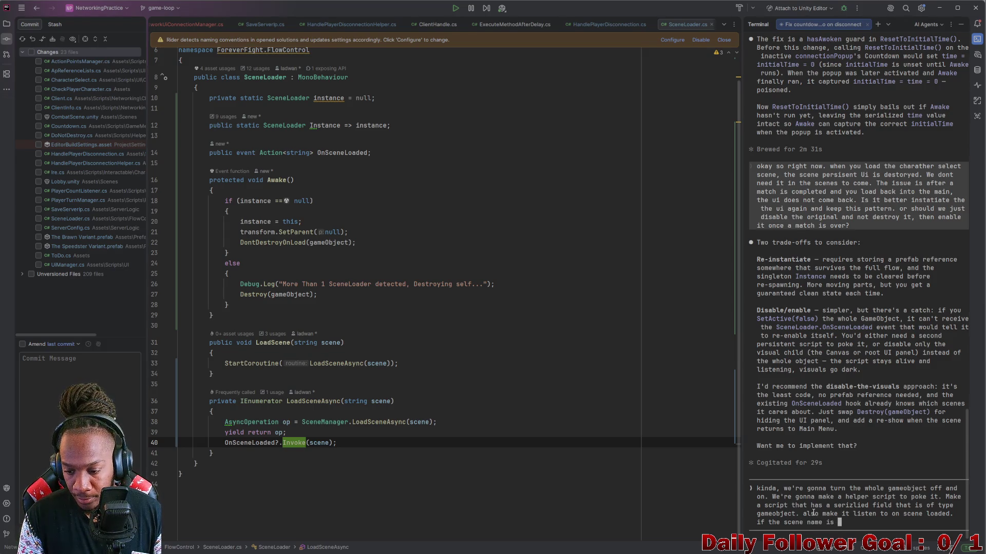
pyautogui.write('i')
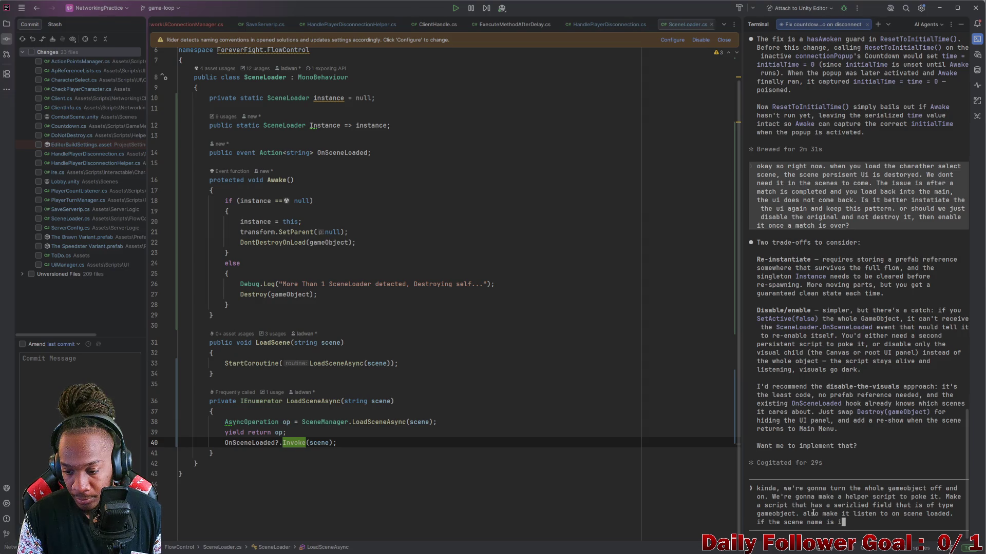
pyautogui.write('n the list, check to see if the gameobject is la')
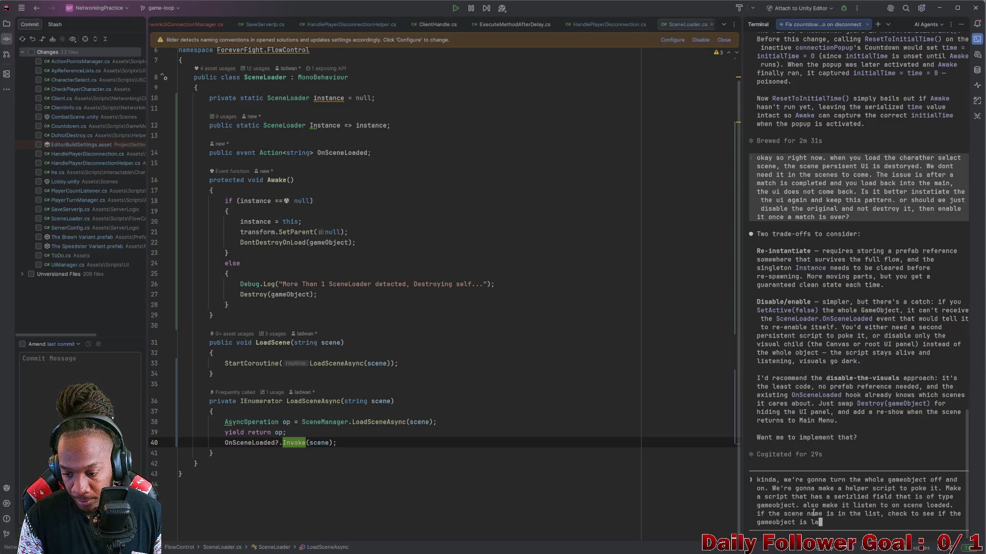
pyautogui.press('BackSpace')
pyautogui.press('BackSpace')
pyautogui.write('already active itf')
pyautogui.press('BackSpace')
pyautogui.press('BackSpace')
pyautogui.press('BackSpace')
pyautogui.write('if its not ,activate it')
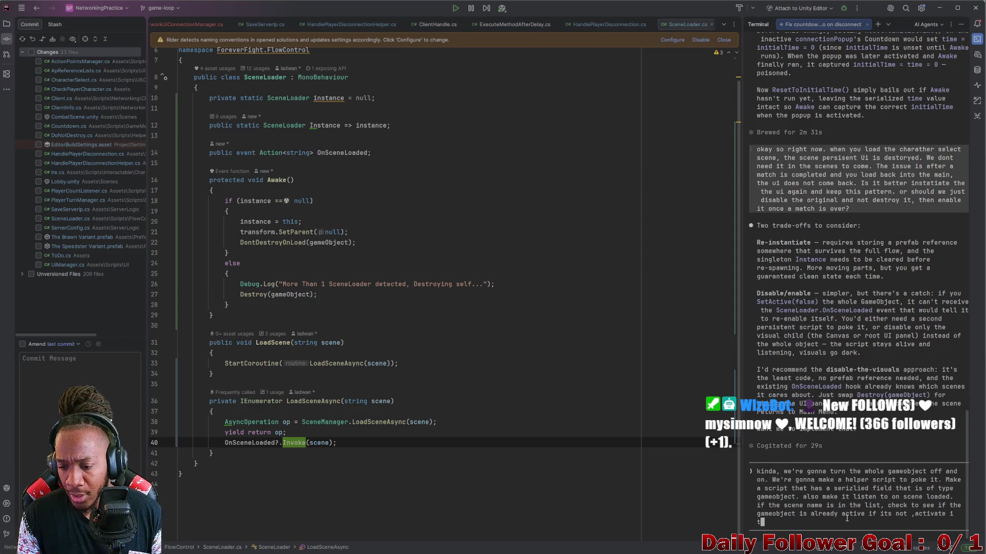
# Send the request and approve creating ActivateOnSceneLoaded.cs, checking its class declaration
pyautogui.press('Return')
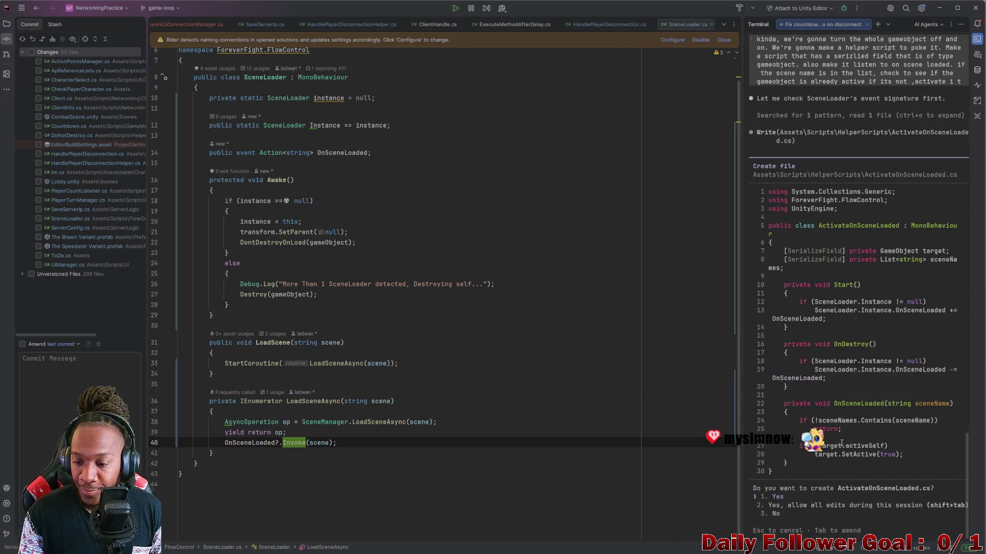
pyautogui.press('Return')
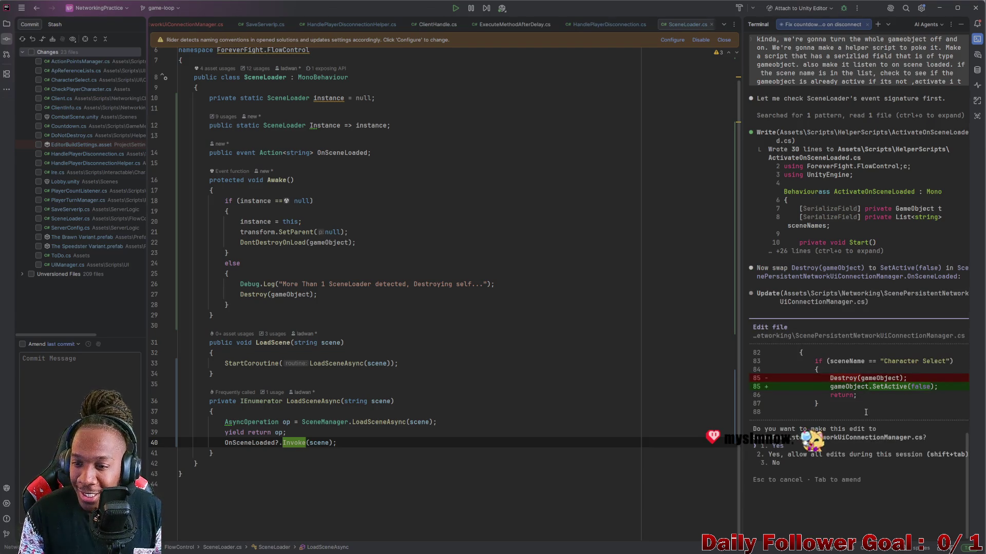
pyautogui.scroll(2, 840, 159)
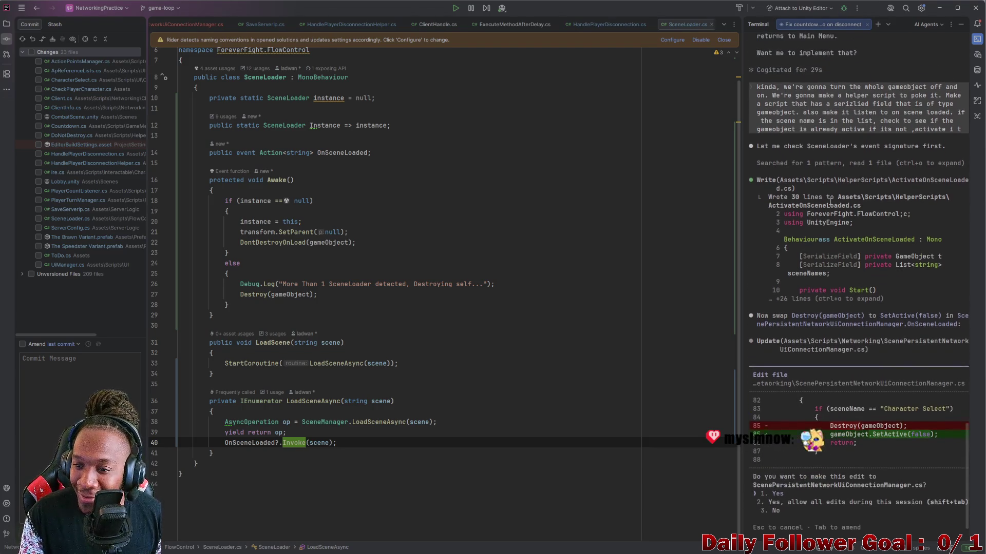
pyautogui.doubleClick(822, 244)
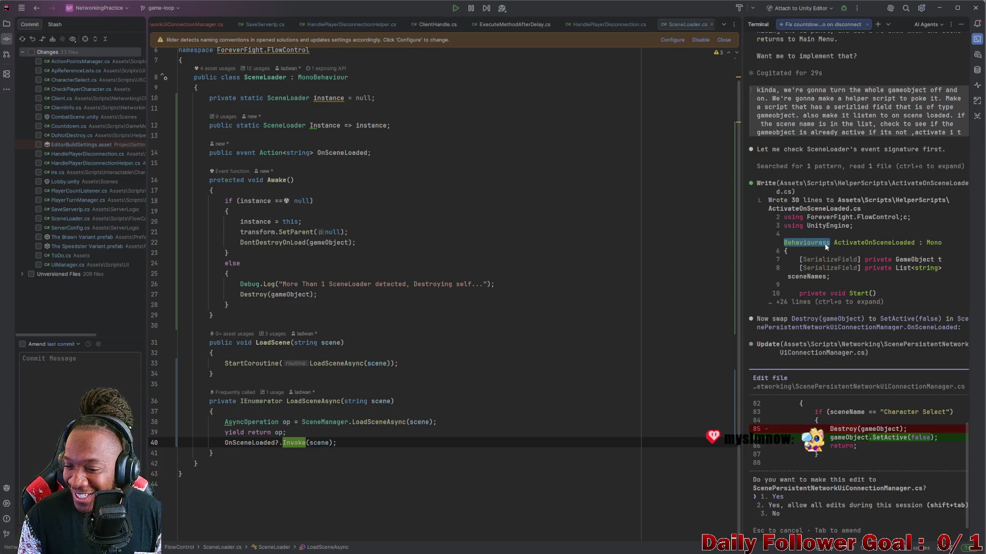
pyautogui.click(810, 254)
pyautogui.moveTo(785, 244); pyautogui.dragTo(827, 245)
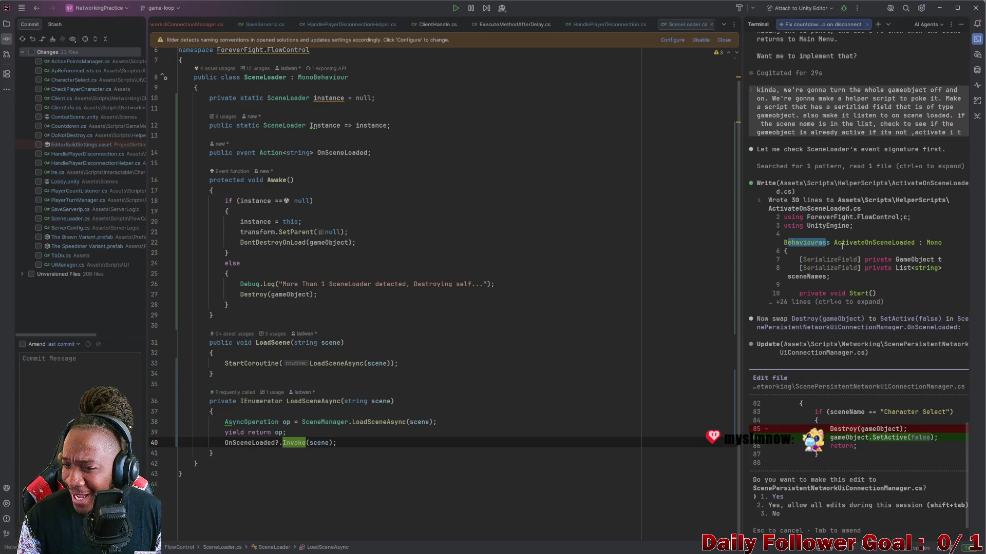
pyautogui.doubleClick(852, 243)
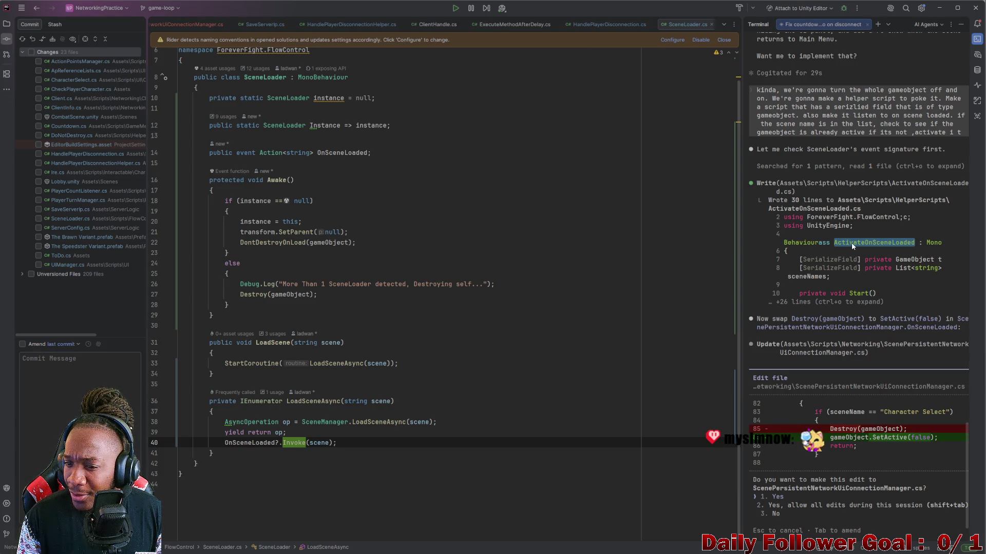
# Approve replacing Destroy with SetActive(false) in the connection manager, then return to Unity
pyautogui.scroll(-2, 820, 472)
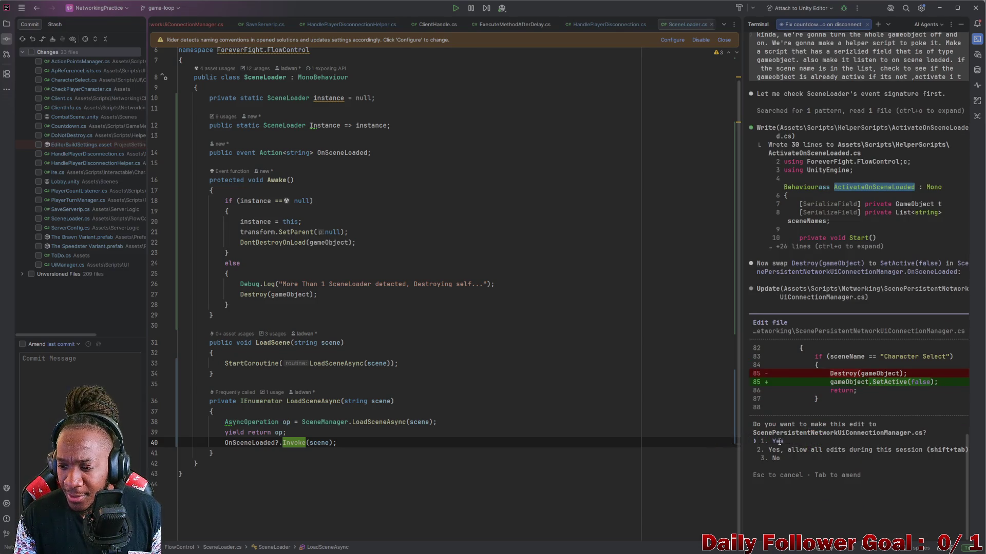
pyautogui.click(782, 442)
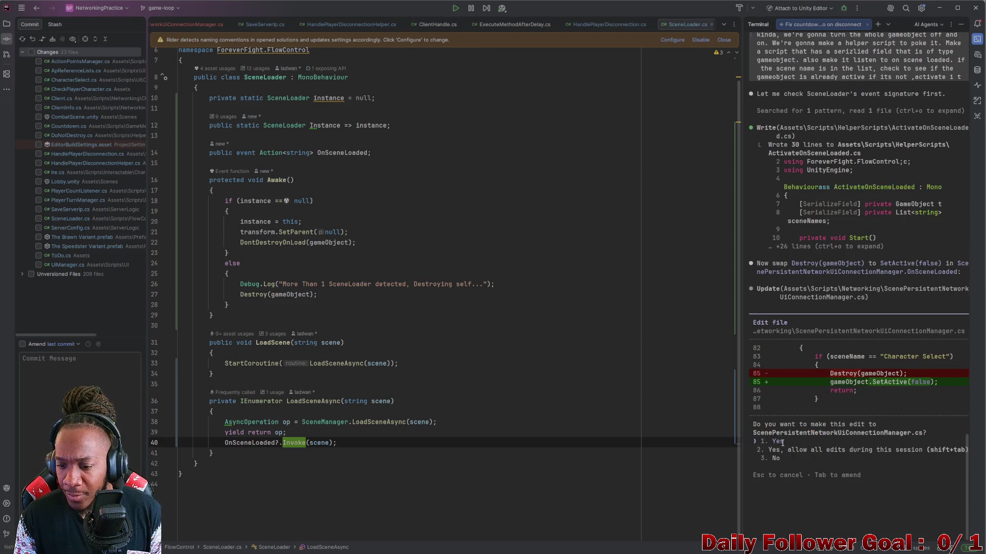
pyautogui.press('Return')
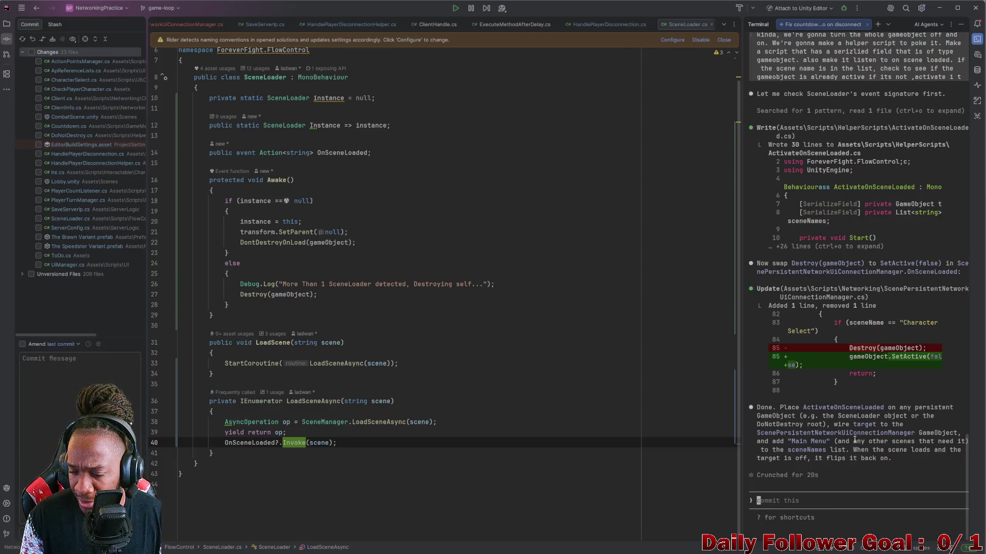
pyautogui.scroll(8, 852, 440)
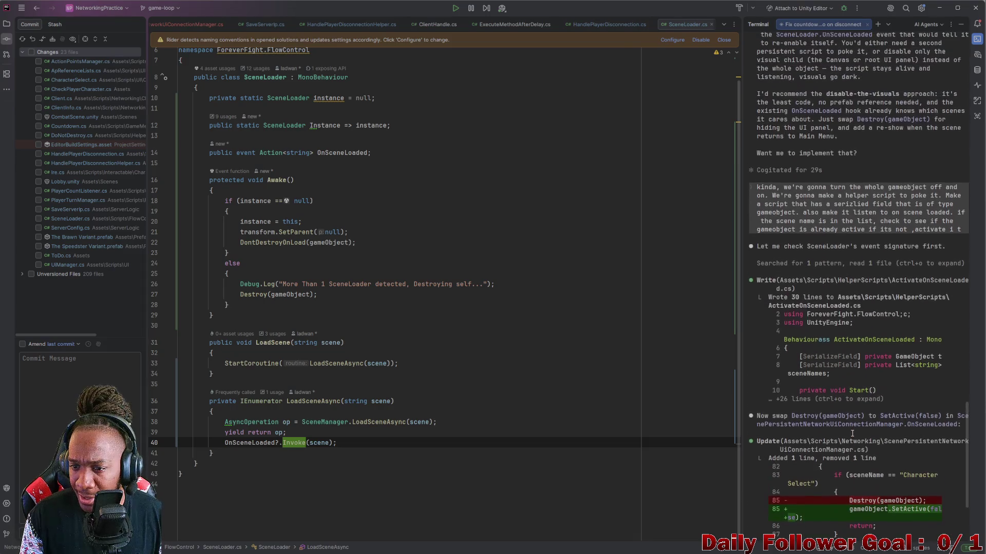
pyautogui.scroll(-8, 854, 410)
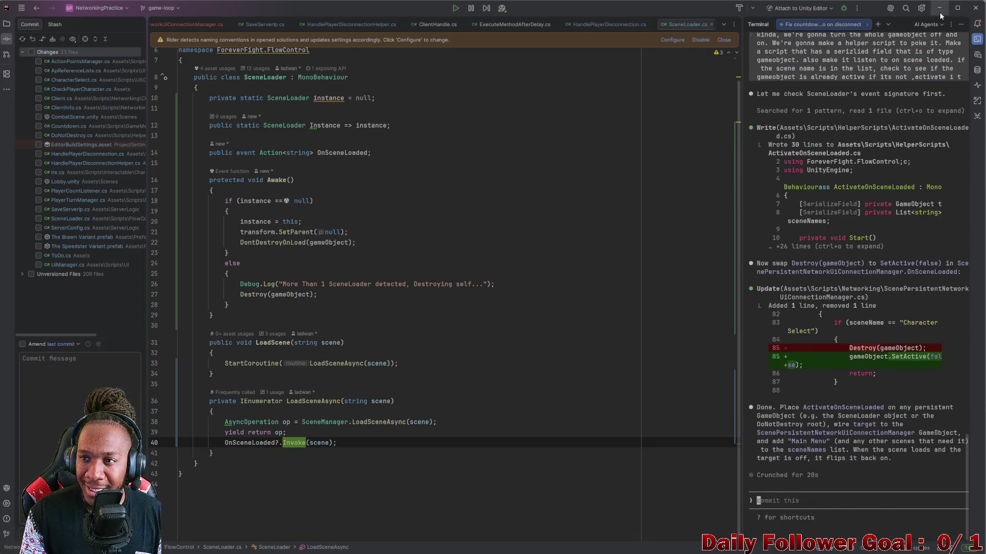
pyautogui.click(942, 8)
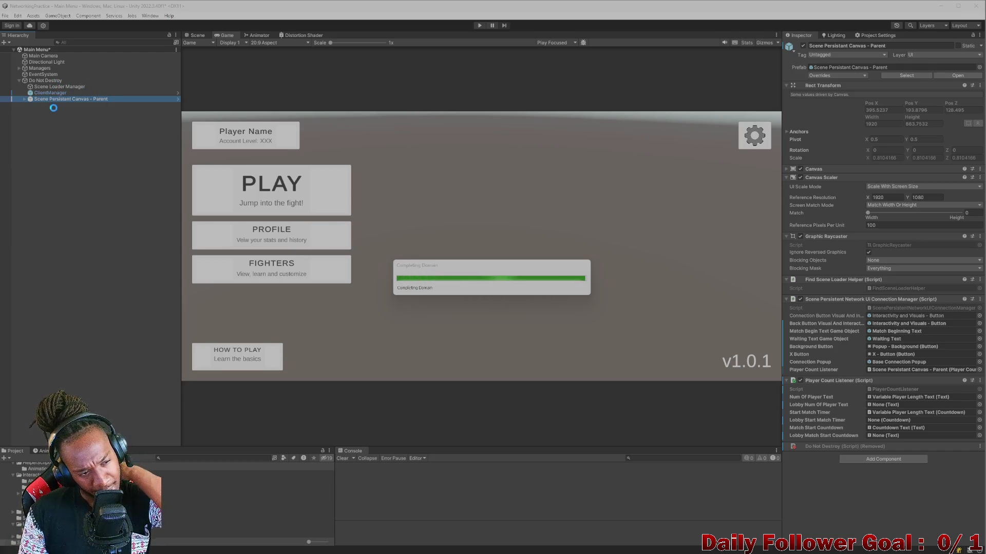
# Add an Activate On Scene Loaded component to ClientManager by searching 'ac' in Add Component
pyautogui.click(50, 93)
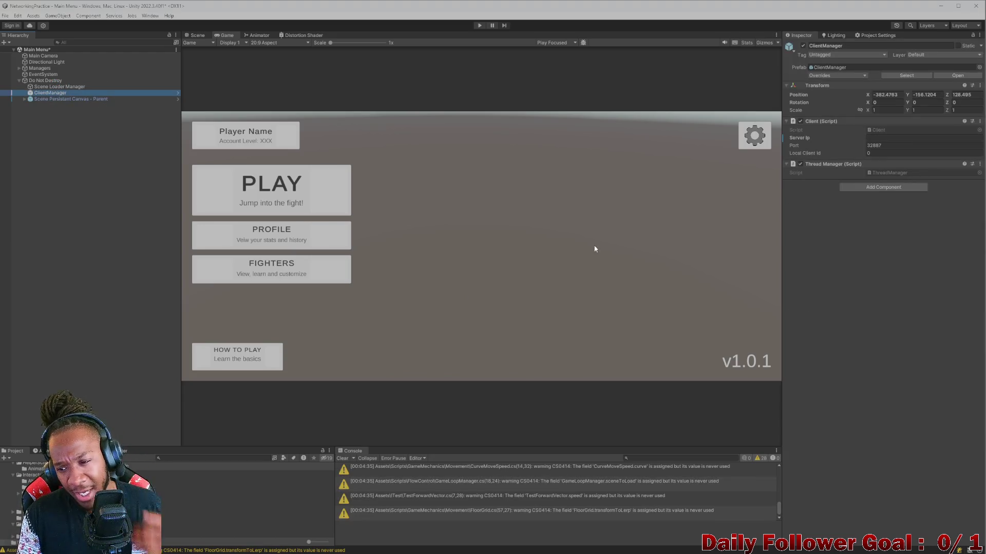
pyautogui.click(877, 190)
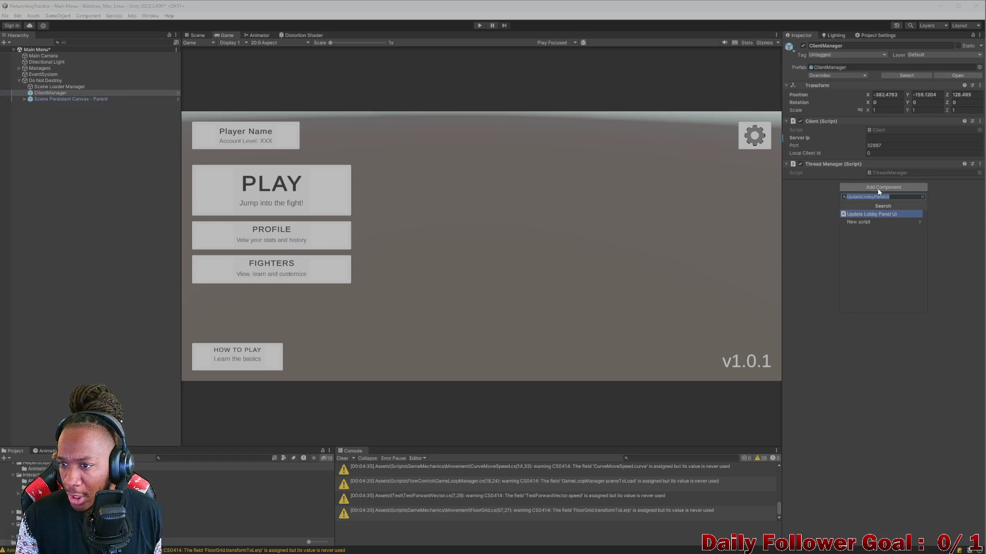
pyautogui.write('aci')
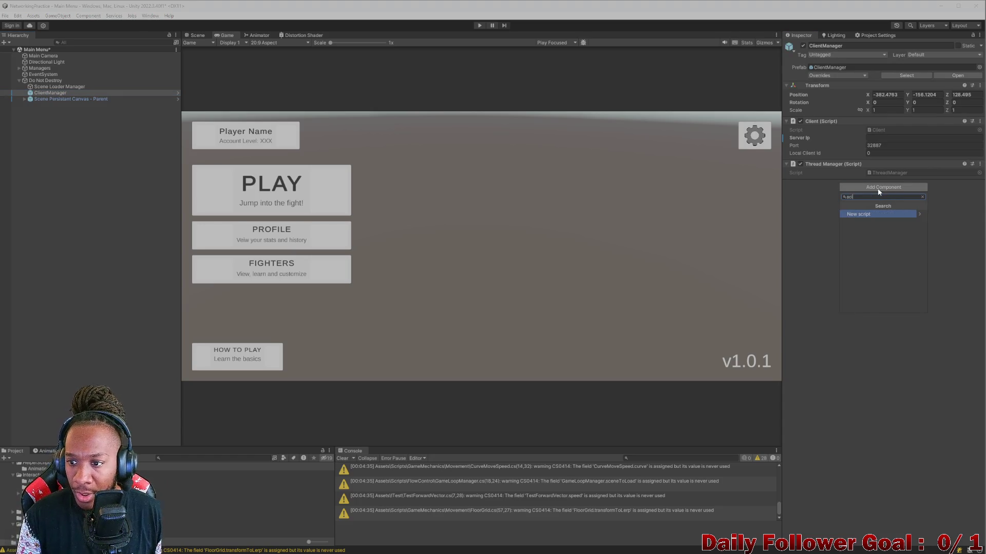
pyautogui.click(873, 214)
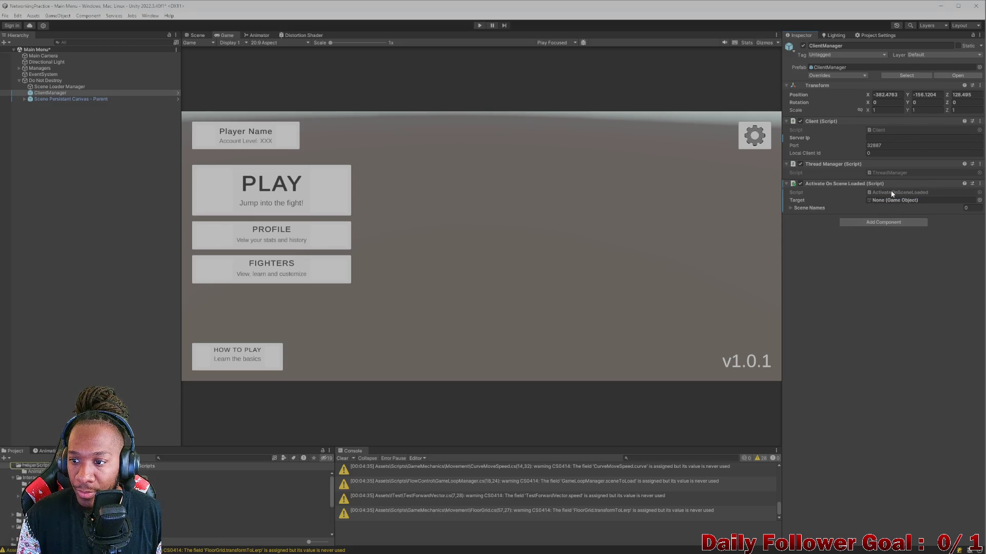
pyautogui.hotkey('alt', 'Tab')
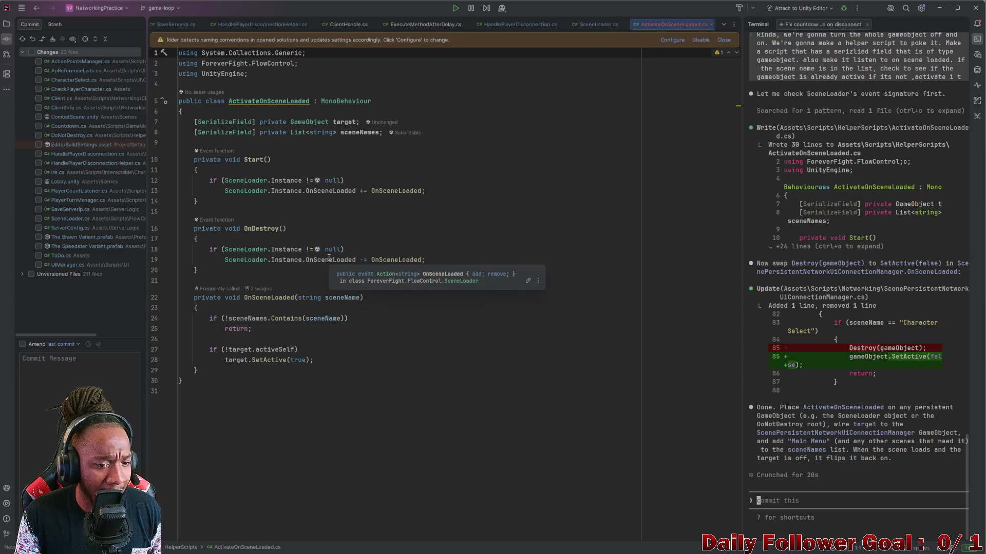
# Check where sceneName, the sceneNames list and target are used in the script
pyautogui.click(356, 297)
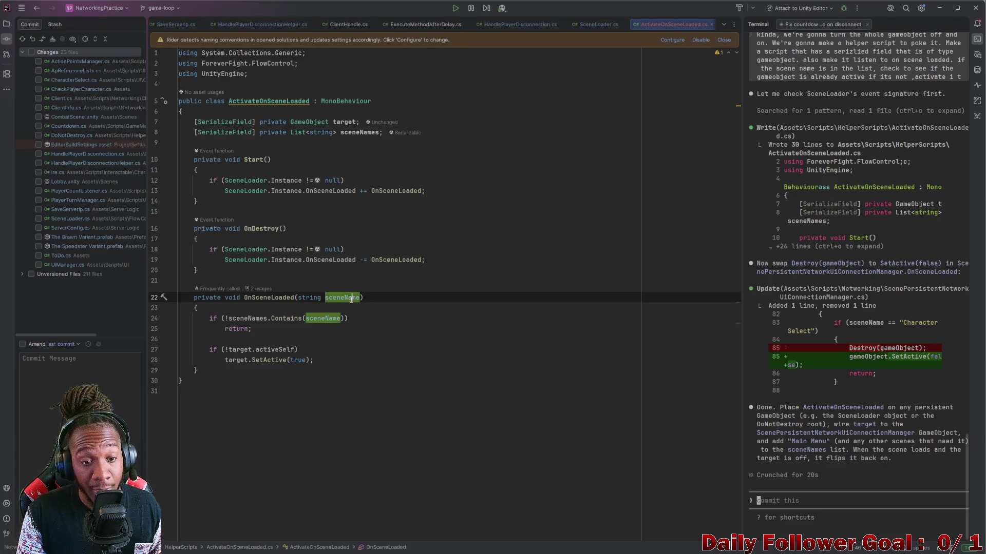
pyautogui.click(252, 319)
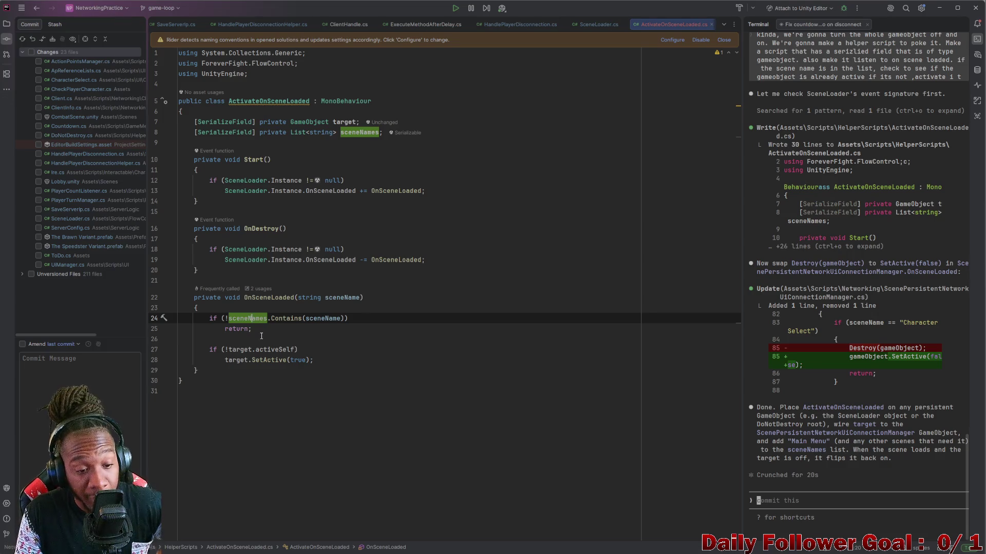
pyautogui.click(234, 350)
# Move the ActivateOnSceneLoaded class into the HelperScripts namespace
pyautogui.moveTo(276, 352)
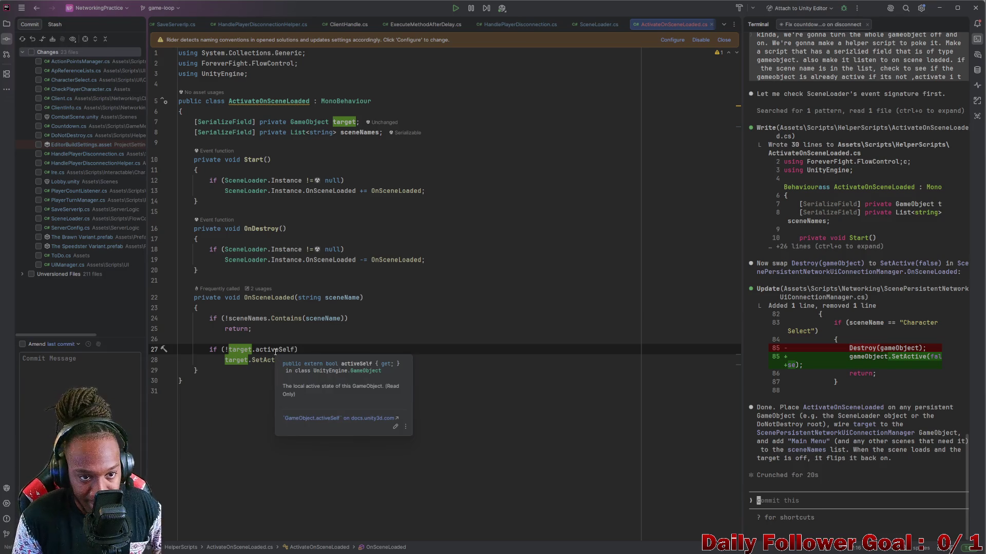
pyautogui.click(267, 101)
pyautogui.rightClick(267, 101)
pyautogui.click(333, 106)
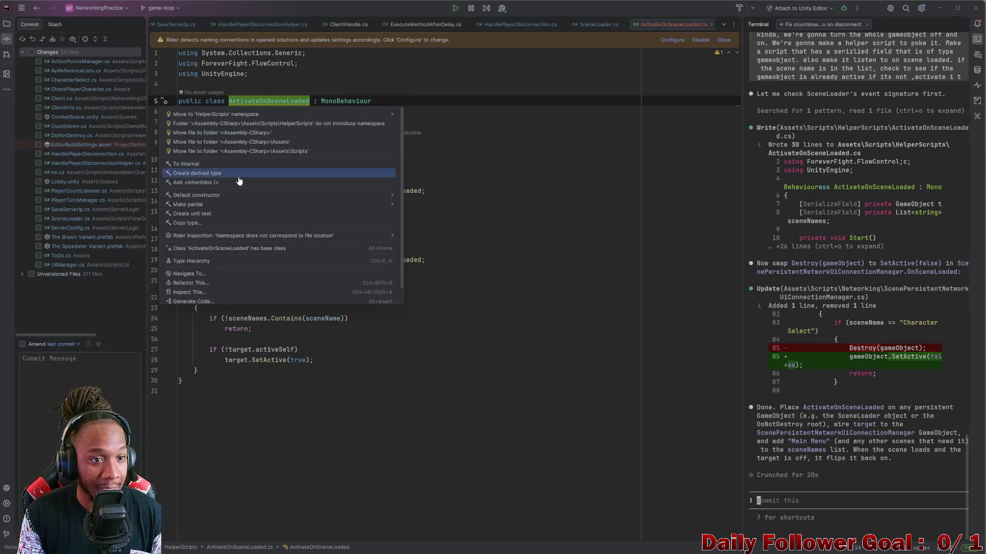
pyautogui.click(201, 115)
# Review the Start, OnDestroy and OnSceneLoaded methods, then return to Unity
pyautogui.click(505, 190)
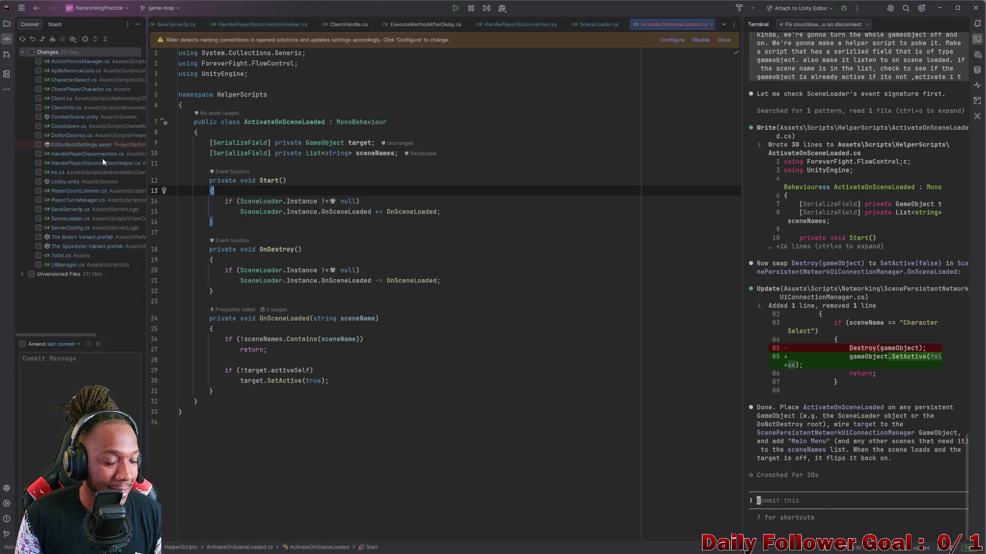
pyautogui.click(443, 267)
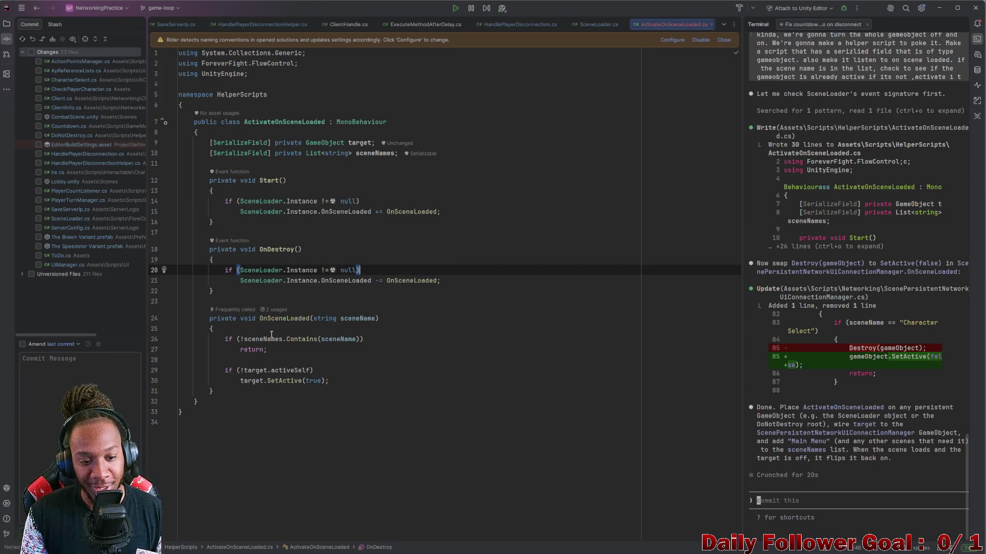
pyautogui.moveTo(196, 413); pyautogui.dragTo(136, 105)
pyautogui.click(387, 346)
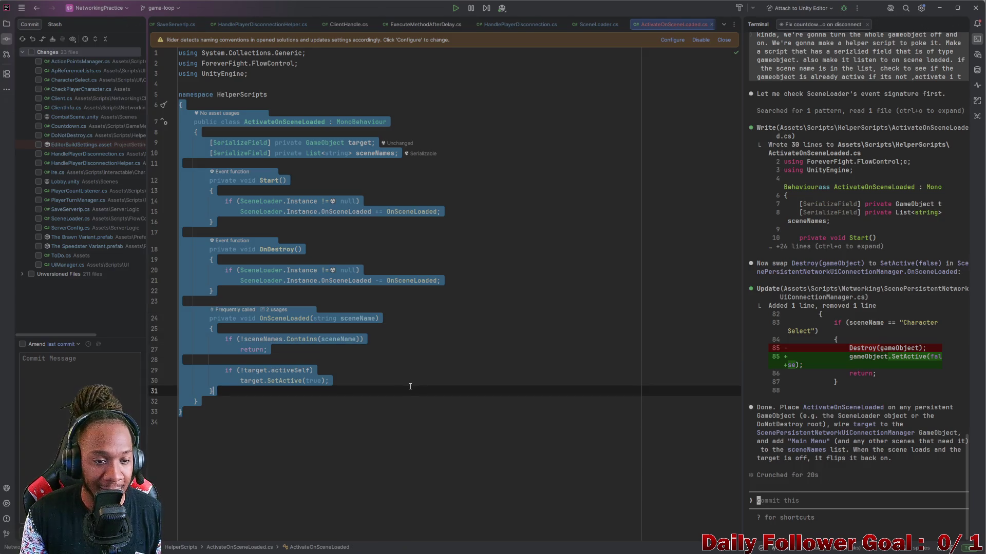
pyautogui.click(285, 231)
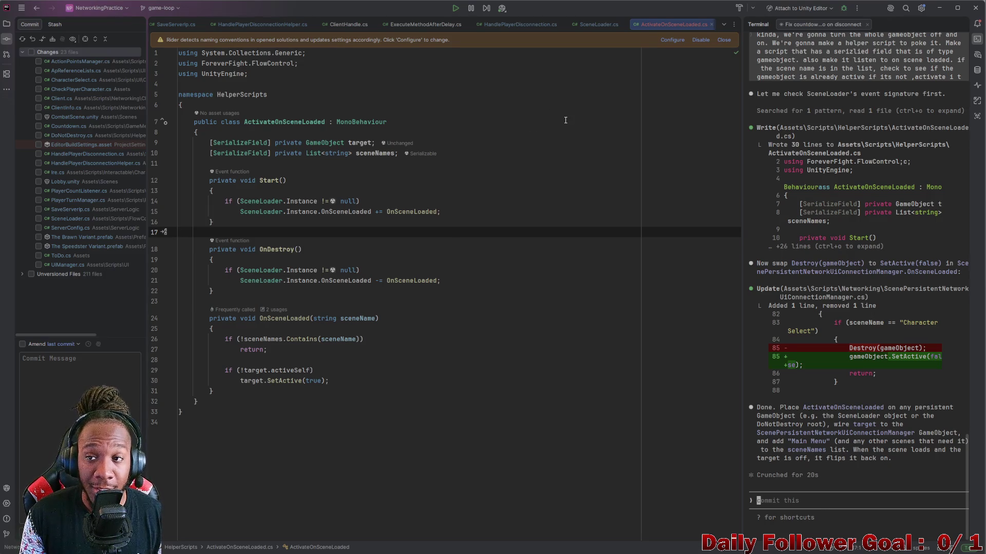
pyautogui.click(939, 8)
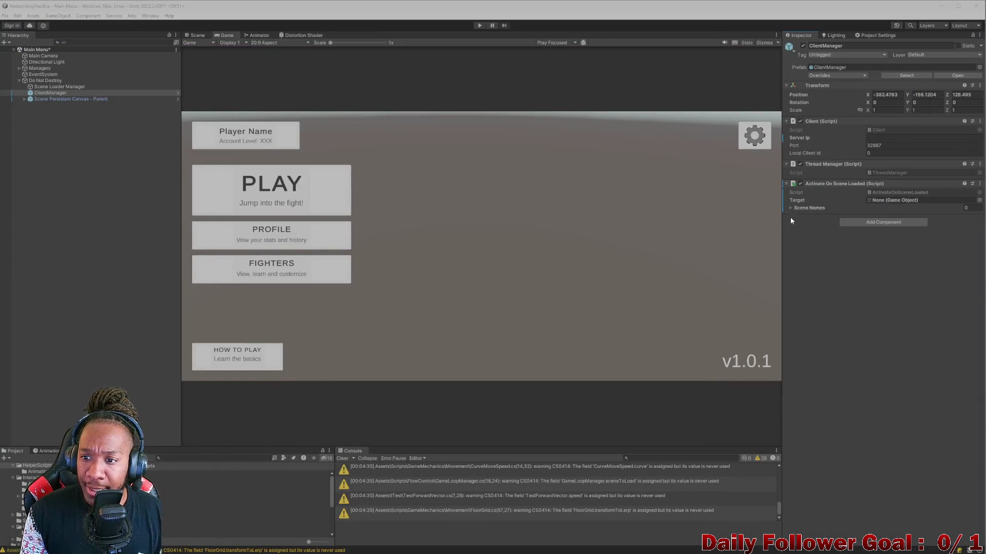
# Expand the Scene Names list and add three empty entries
pyautogui.click(791, 208)
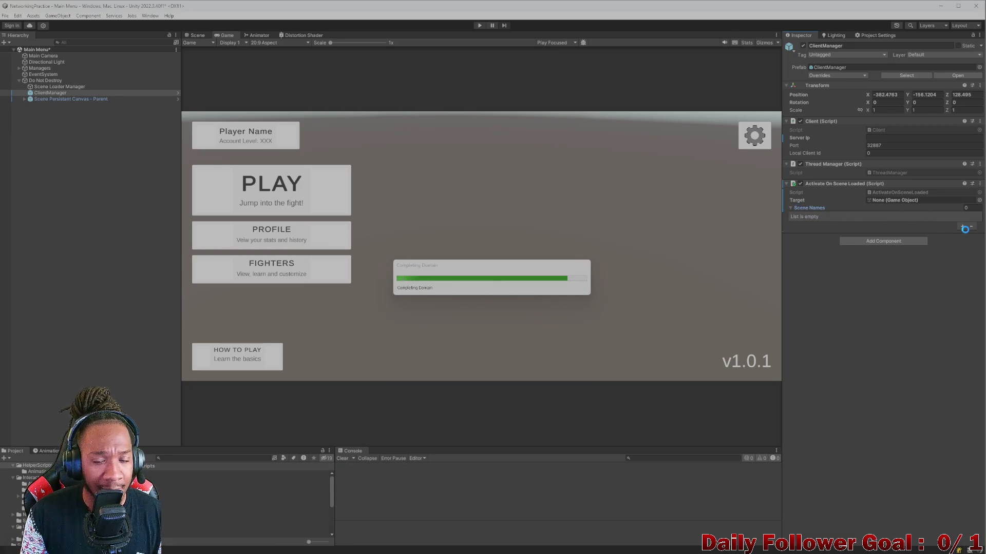
pyautogui.click(964, 227)
pyautogui.click(962, 231)
pyautogui.click(962, 233)
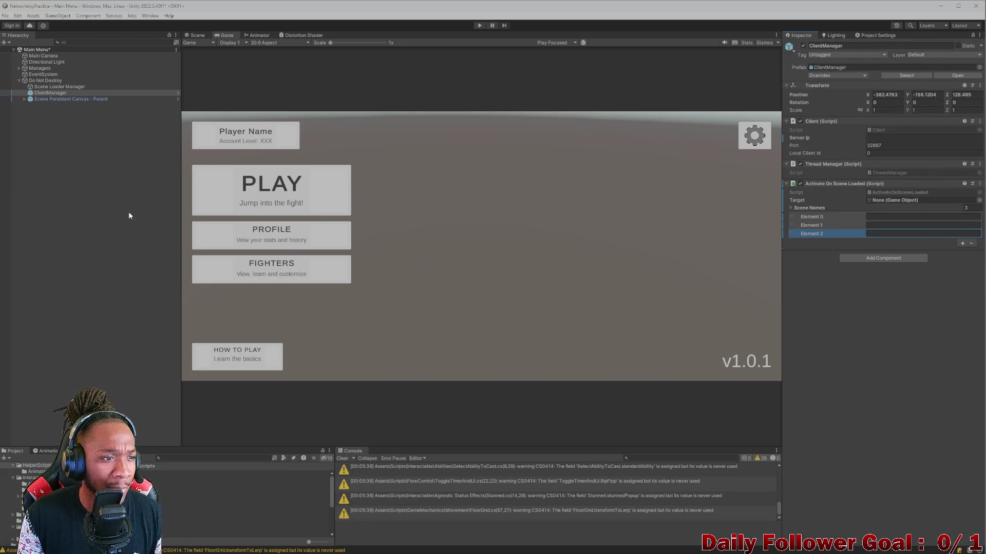
# Inspect the Scene Persistent Canvas - Parent object for the Target, then reselect ClientManager
pyautogui.click(24, 99)
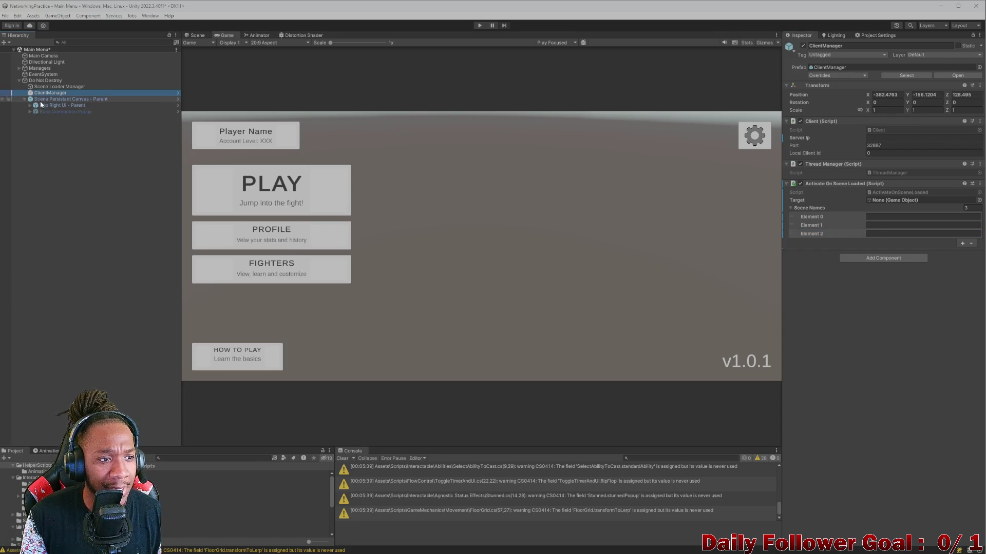
pyautogui.click(42, 99)
pyautogui.press('Left')
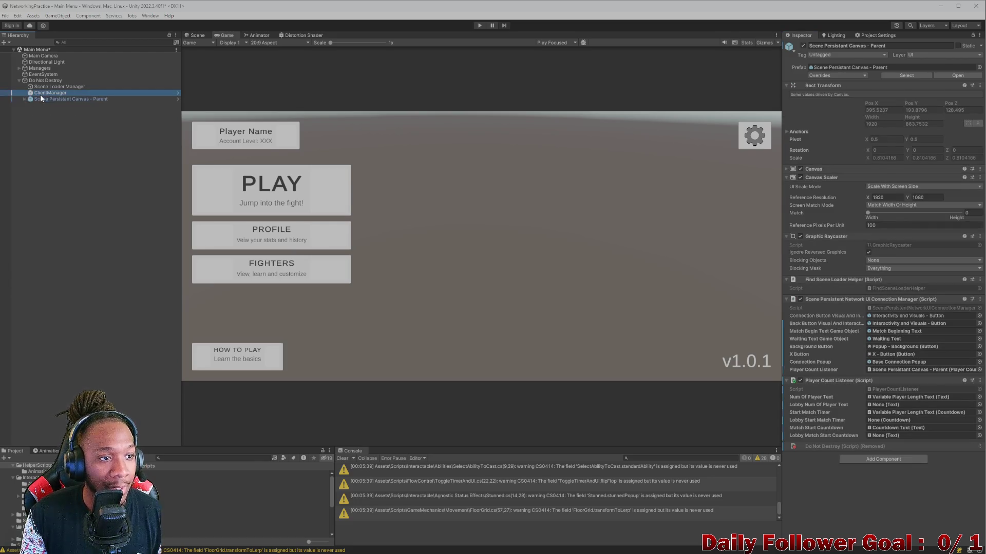
pyautogui.click(40, 94)
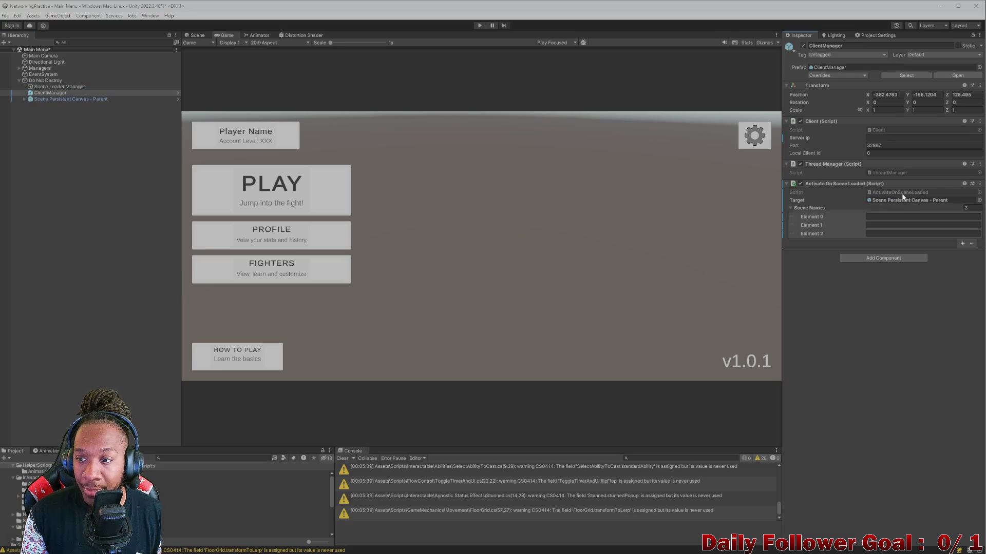
pyautogui.hotkey('alt', 'Tab')
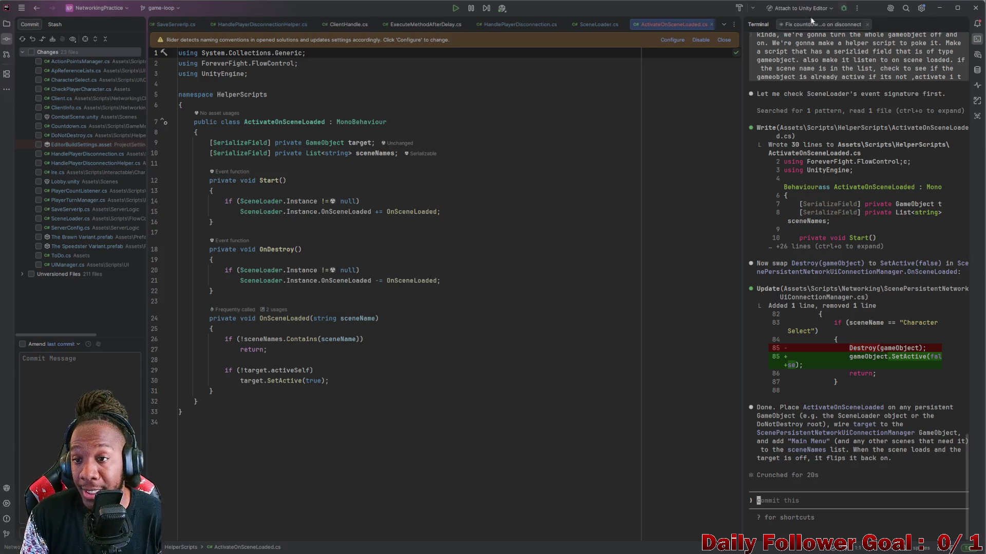
# Enter 'Main Menu' and 'Lobby' as the first two Scene Names entries
pyautogui.click(939, 6)
pyautogui.click(912, 217)
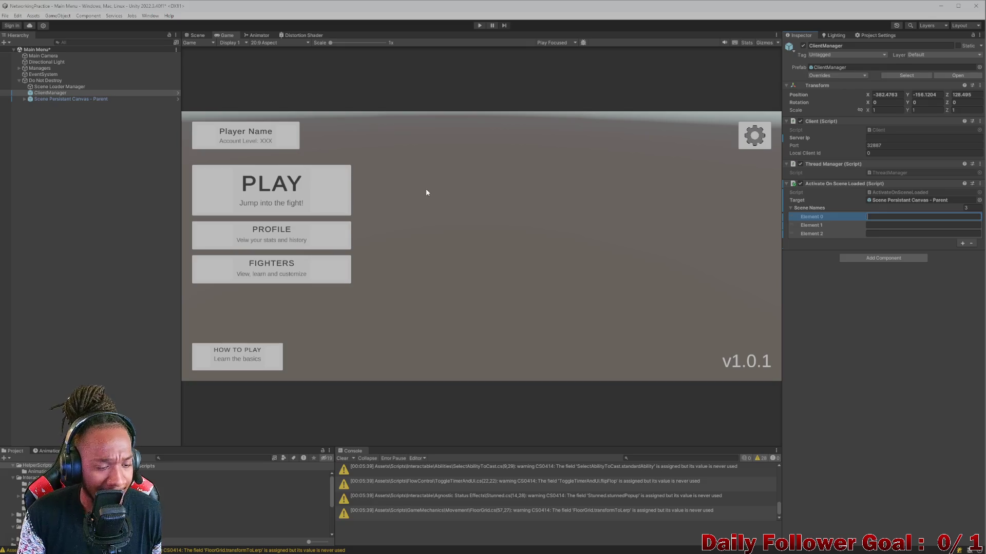
pyautogui.write('Main Menu')
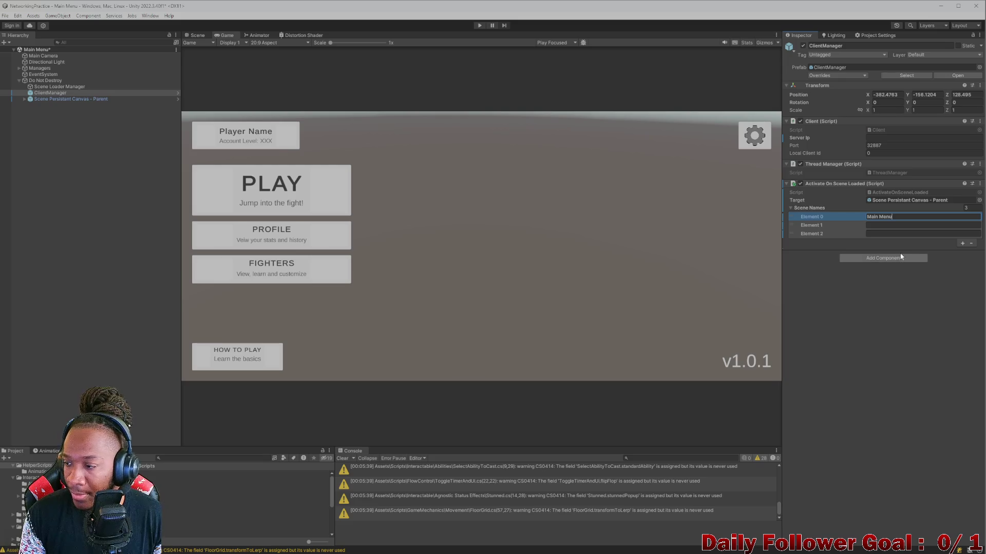
pyautogui.click(911, 226)
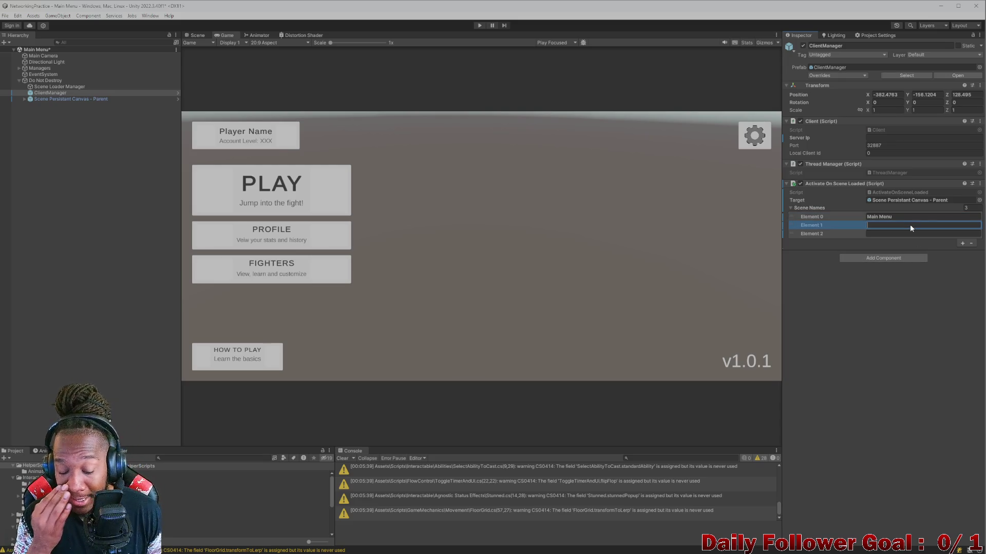
pyautogui.write('Lobby')
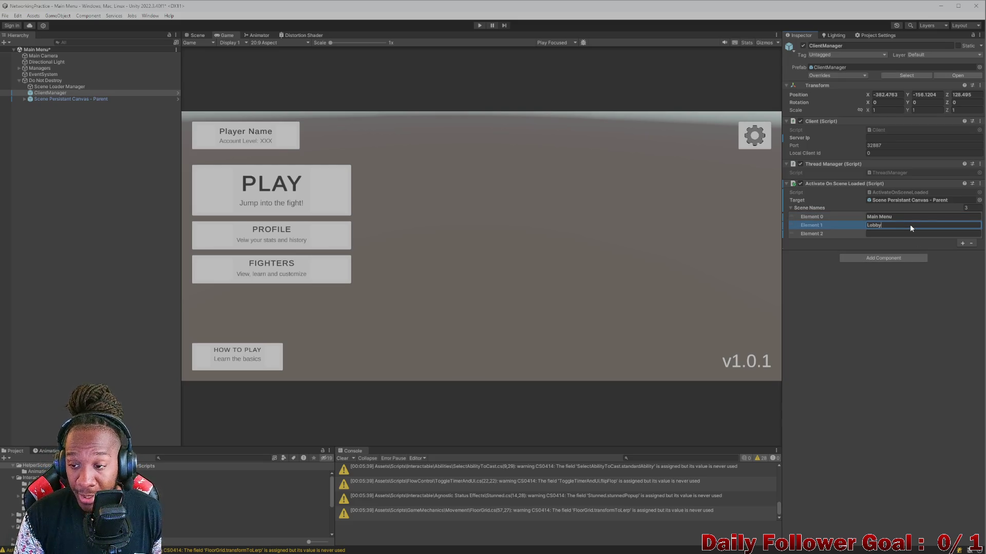
pyautogui.click(902, 234)
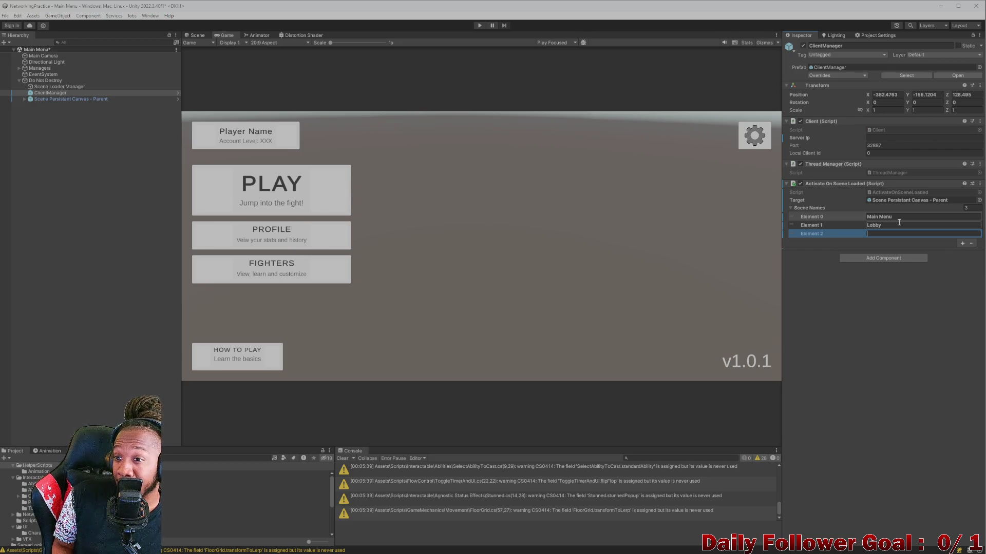
# Remove the third, Lobby and remaining Scene Names entries from the list
pyautogui.click(970, 244)
pyautogui.click(971, 235)
pyautogui.click(970, 227)
pyautogui.doubleClick(897, 193)
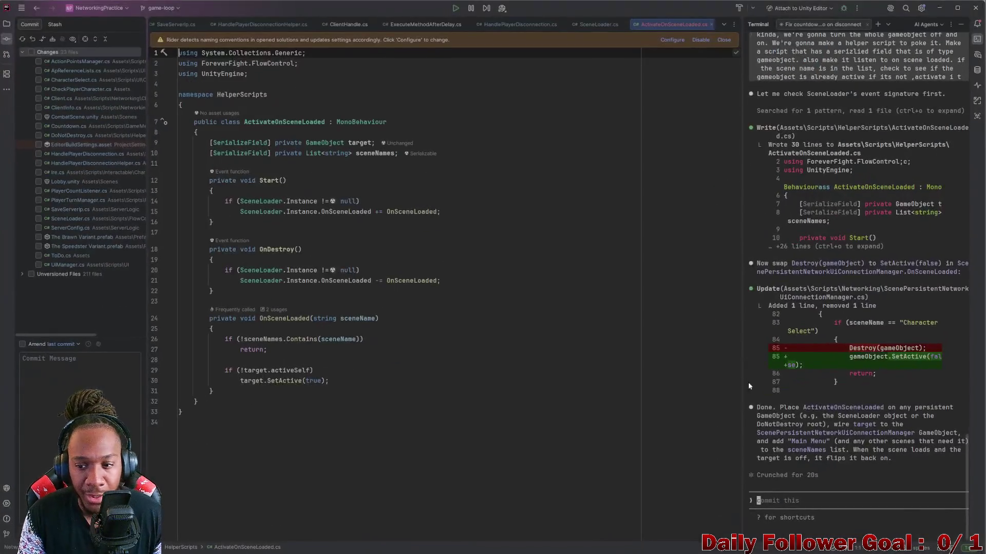
# Delete the ! on line 26 so OnSceneLoaded returns early for listed scenes
pyautogui.click(245, 341)
pyautogui.press('BackSpace')
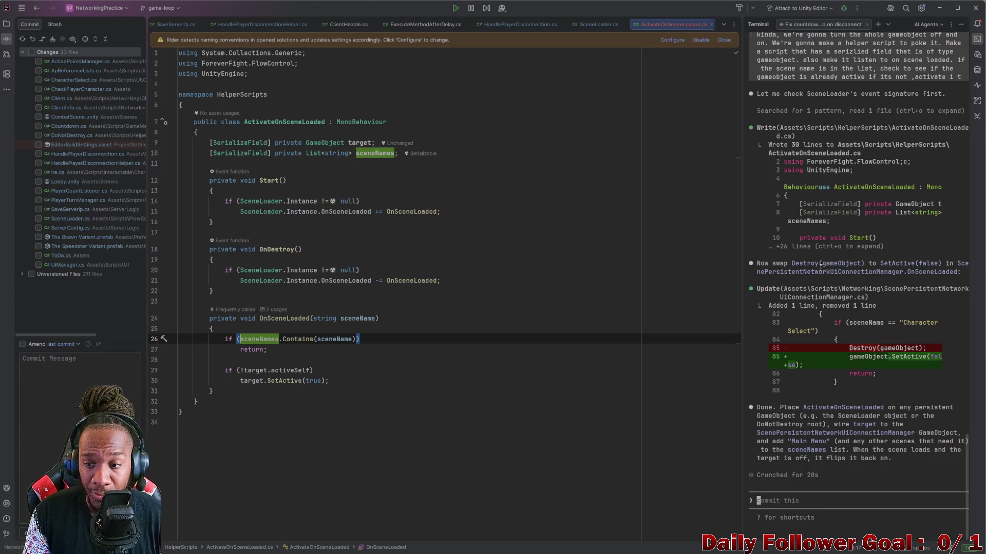
pyautogui.click(939, 8)
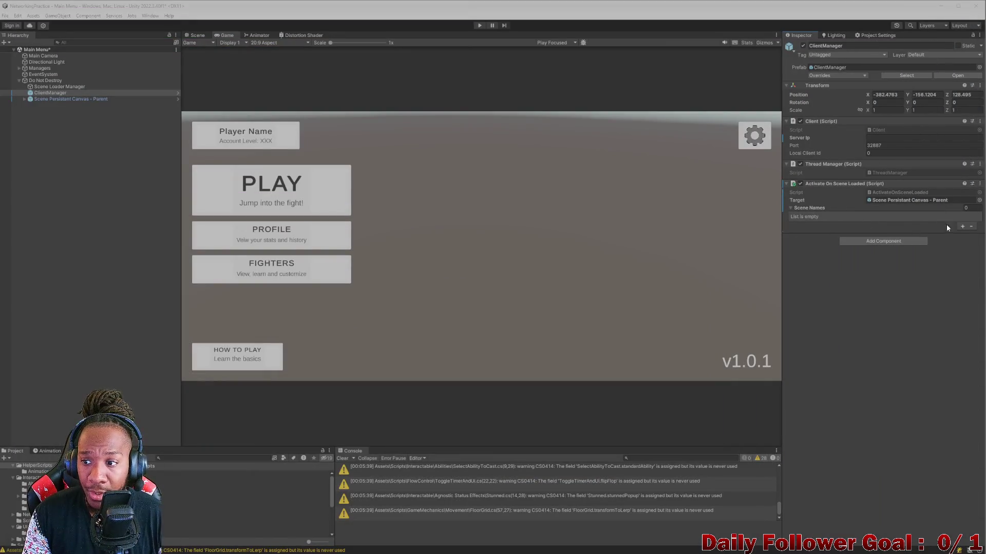
# Add two Scene Names entries and set the first to 'Character Select' after checking the scene asset
pyautogui.click(962, 226)
pyautogui.click(962, 226)
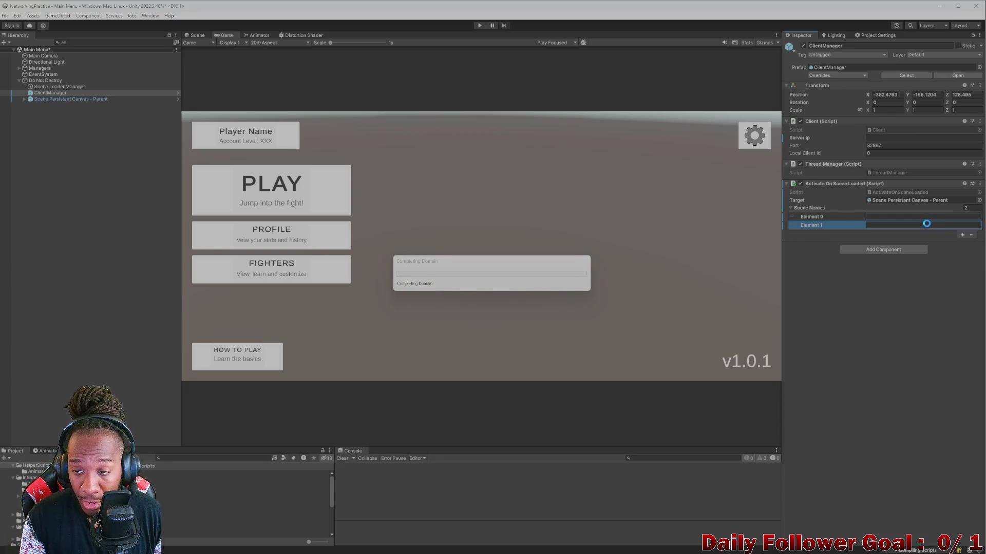
pyautogui.click(925, 217)
pyautogui.write('Chara')
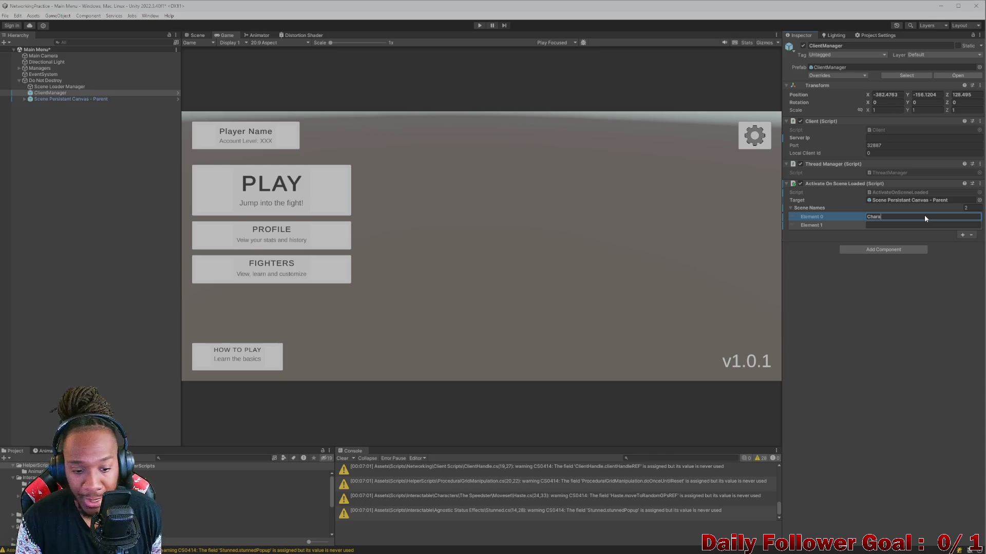
pyautogui.click(236, 459)
pyautogui.write('ra')
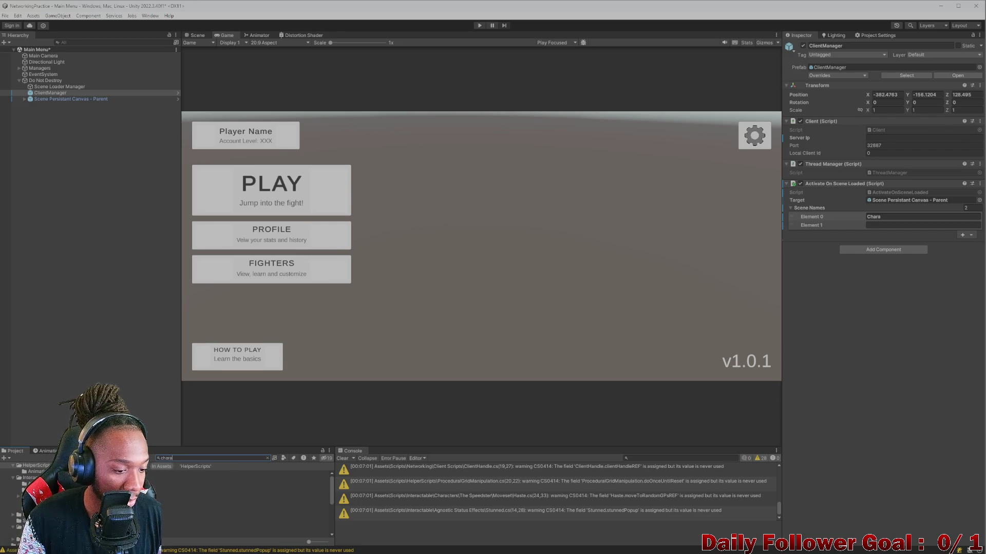
pyautogui.click(241, 530)
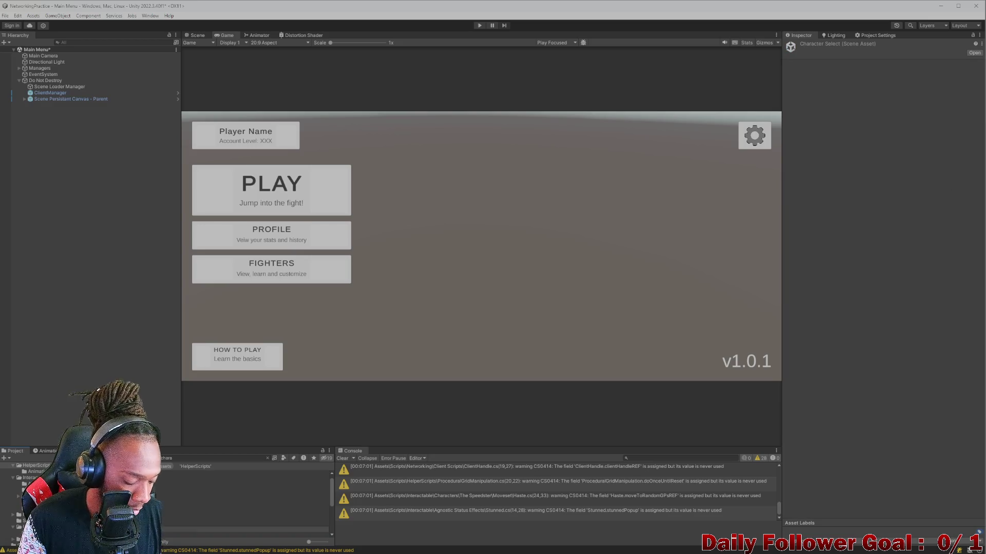
pyautogui.click(61, 93)
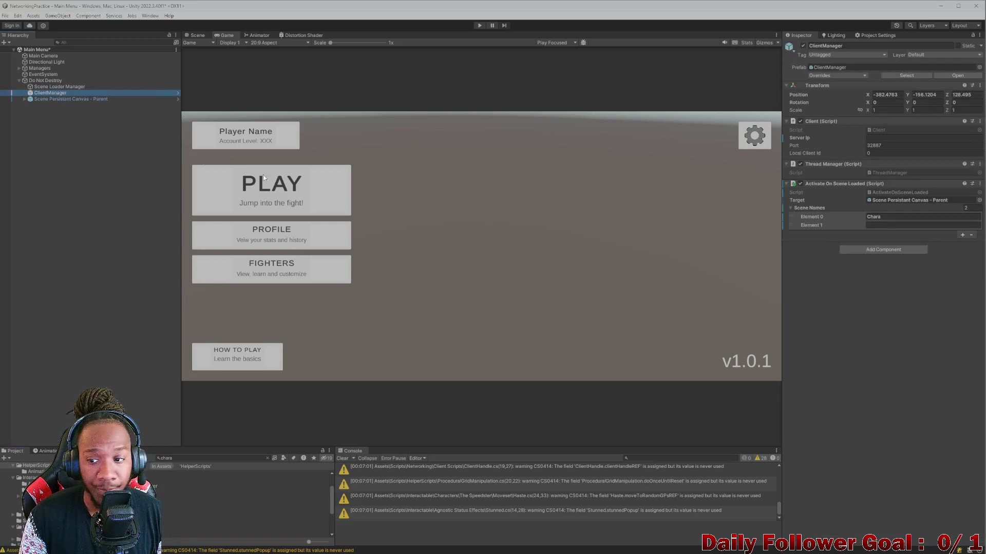
pyautogui.click(891, 217)
pyautogui.write('cter Select')
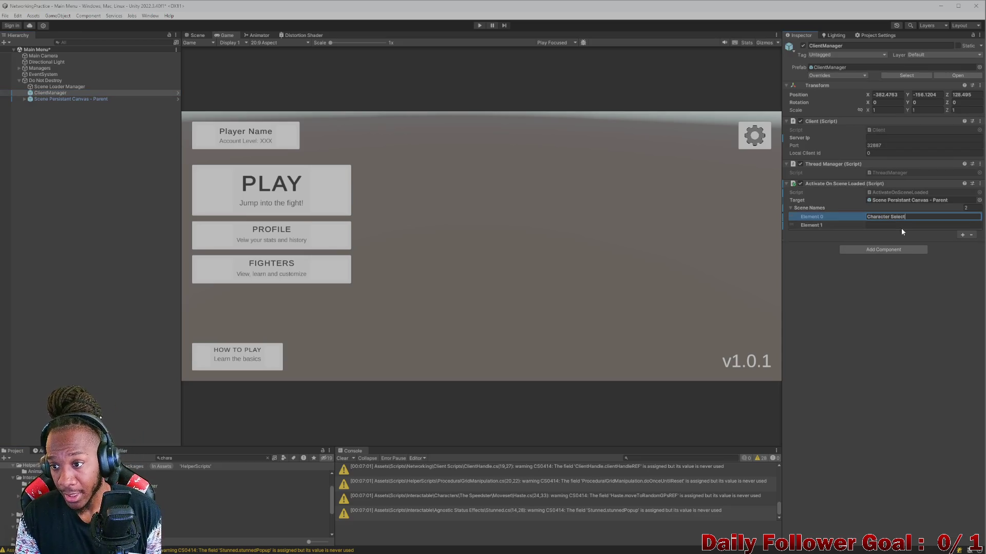
pyautogui.click(902, 225)
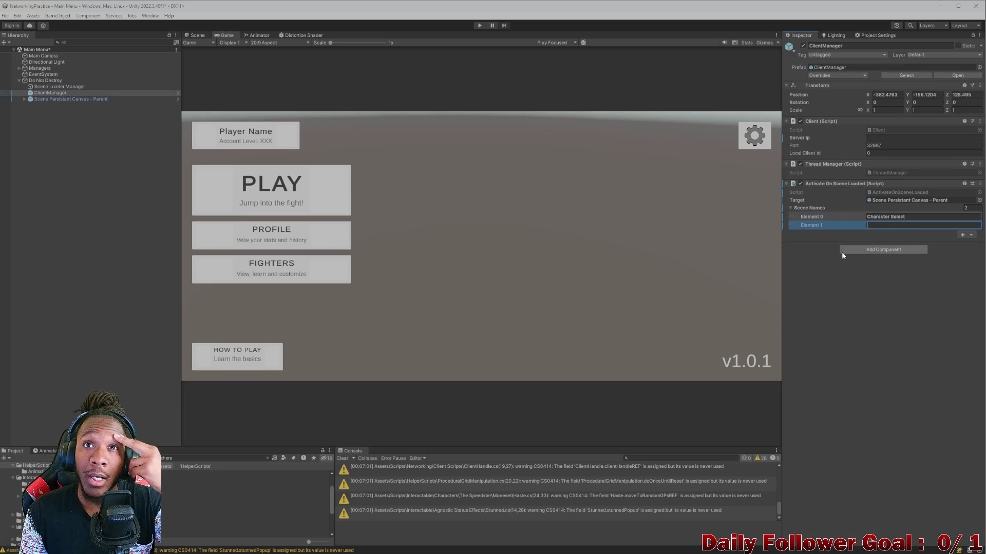
# Set the second entry to 'CombatScene' after confirming the combat scene asset's exact name
pyautogui.click(197, 459)
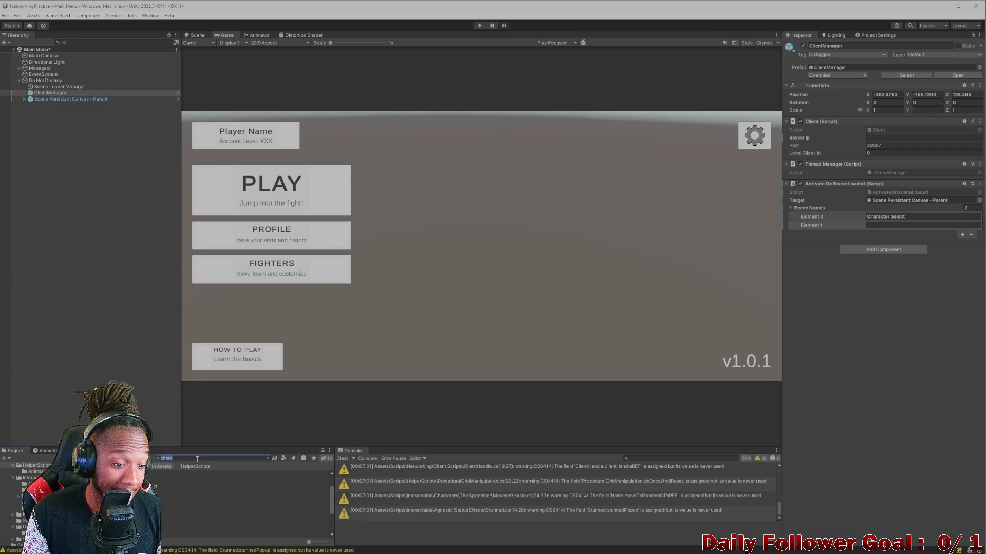
pyautogui.write('omb')
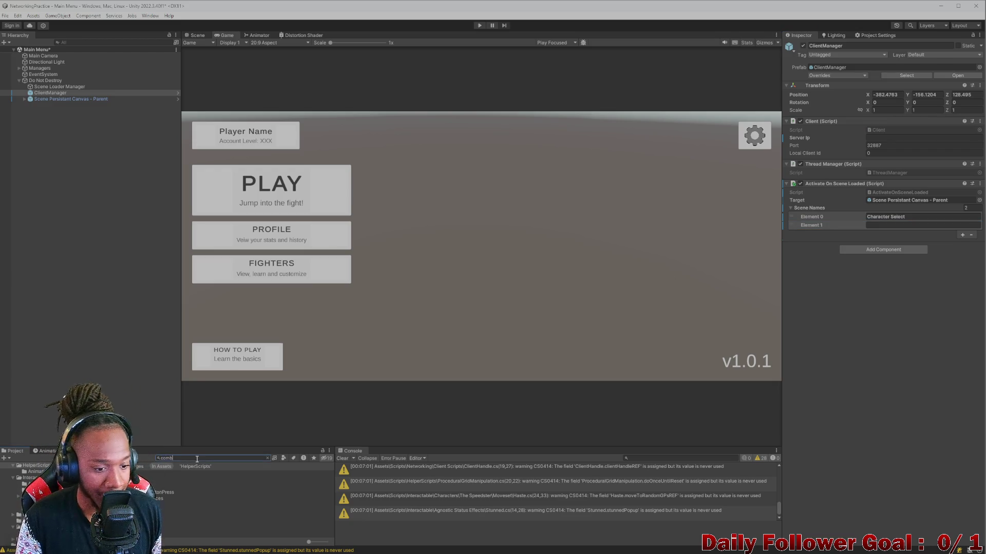
pyautogui.click(241, 480)
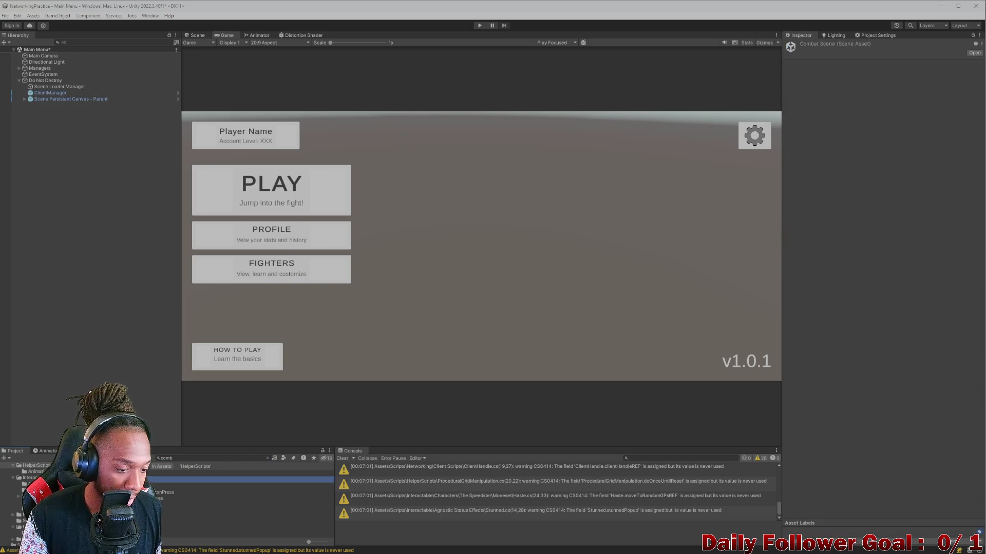
pyautogui.click(50, 93)
pyautogui.click(897, 226)
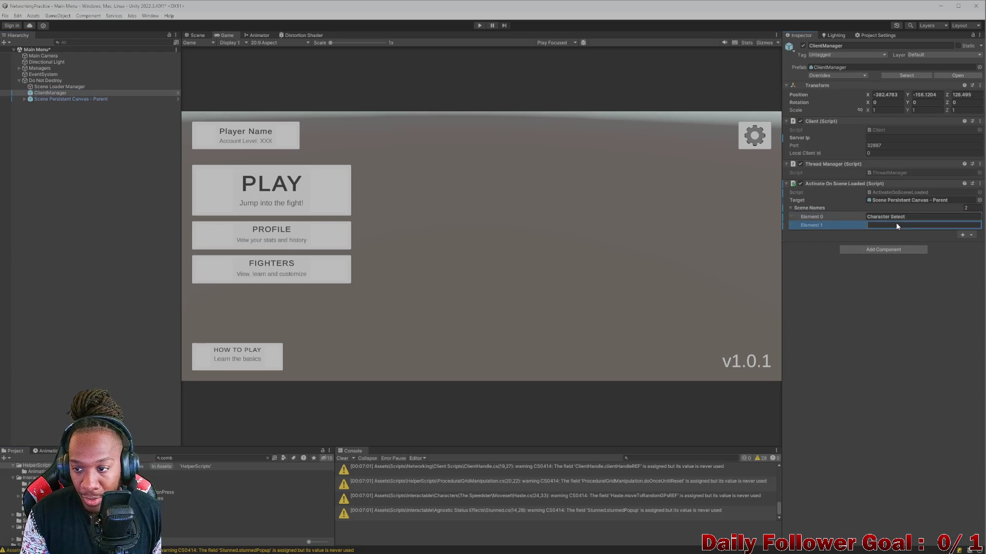
pyautogui.write('CombatScene')
pyautogui.click(869, 321)
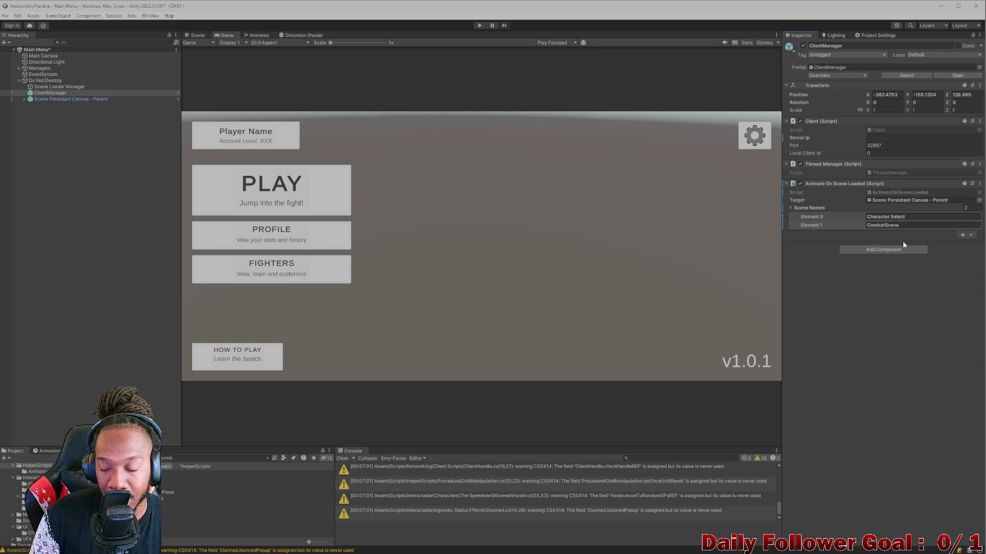
pyautogui.hotkey('alt', 'Tab')
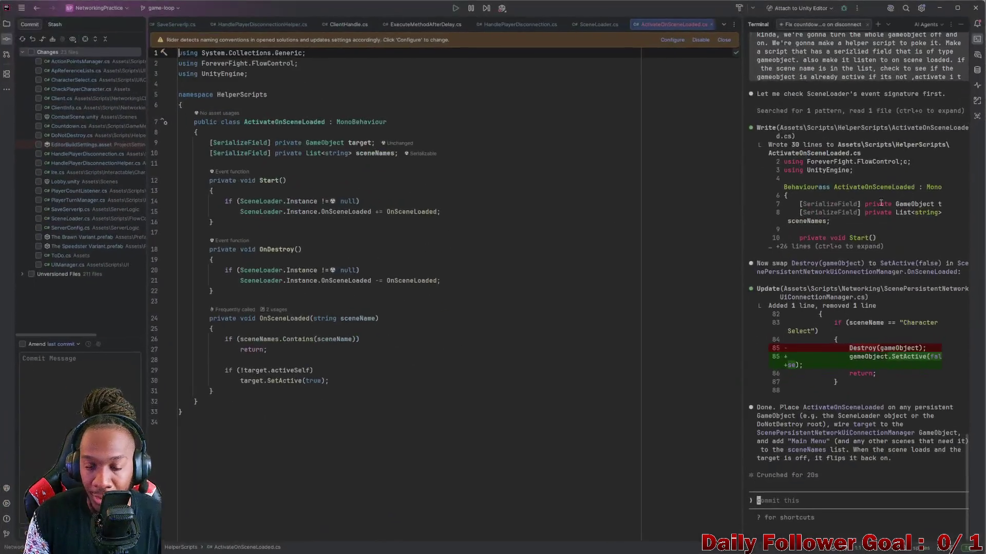
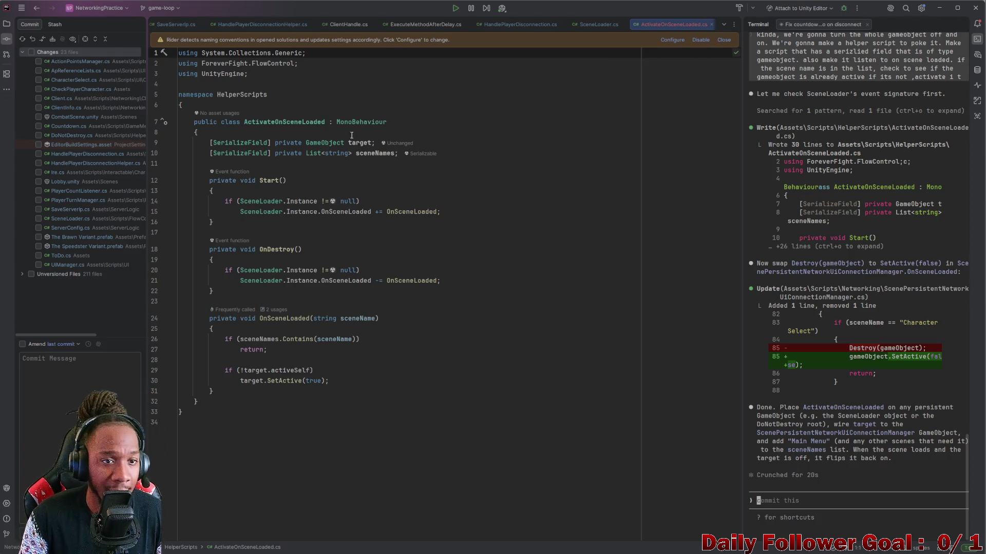
# Glance at Unity and Visual Studio, then open ScenePersistentNetworkUiConnectionManager.cs from Rider's open-tab list
pyautogui.click(939, 7)
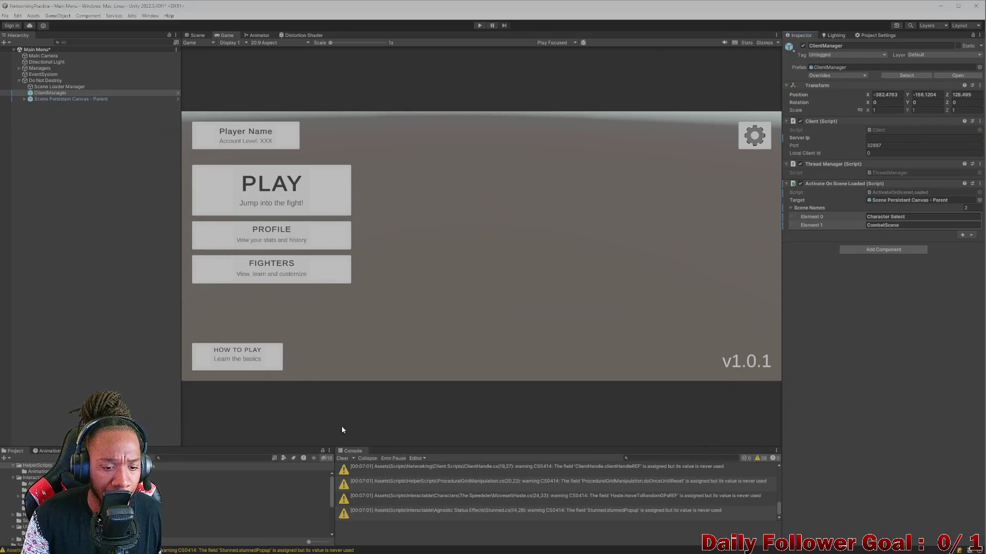
pyautogui.click(611, 550)
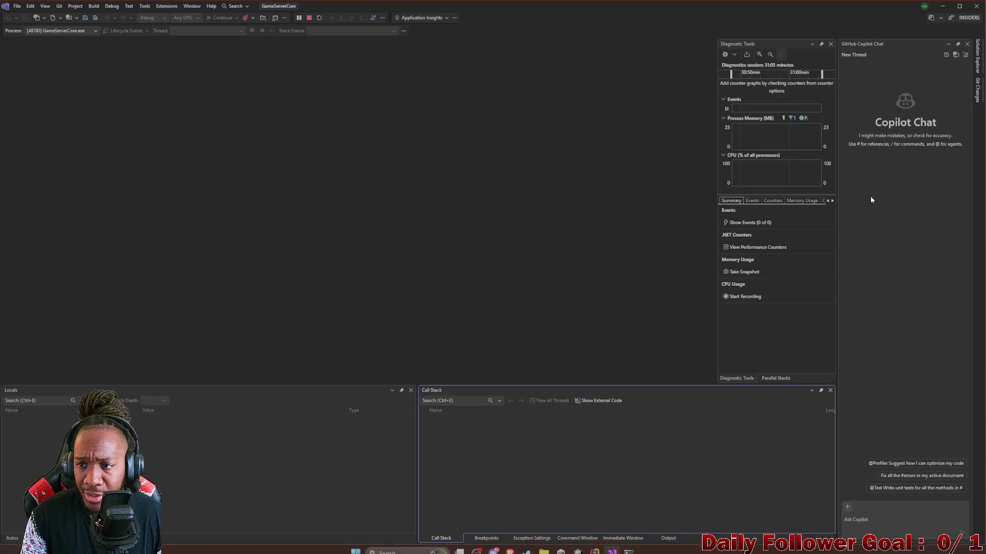
pyautogui.click(942, 6)
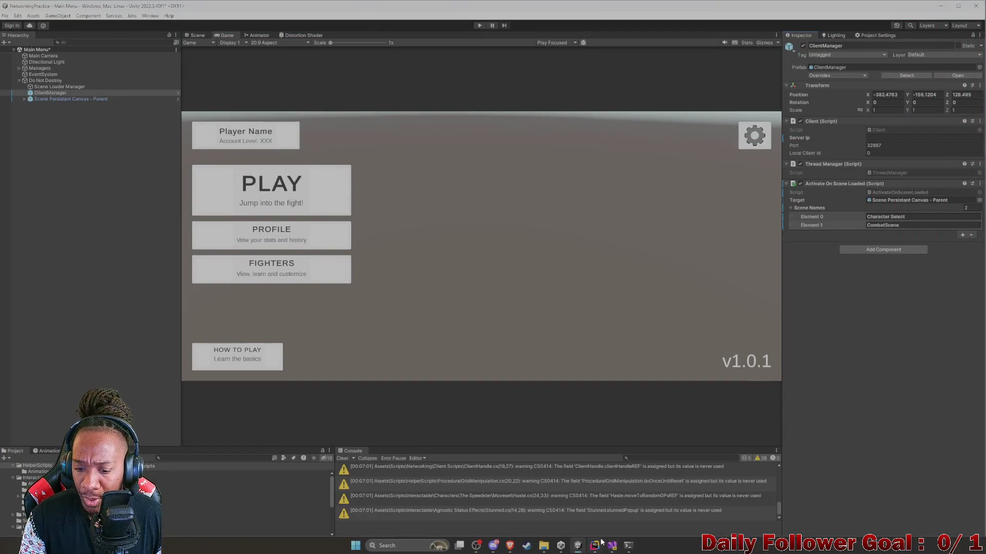
pyautogui.click(598, 545)
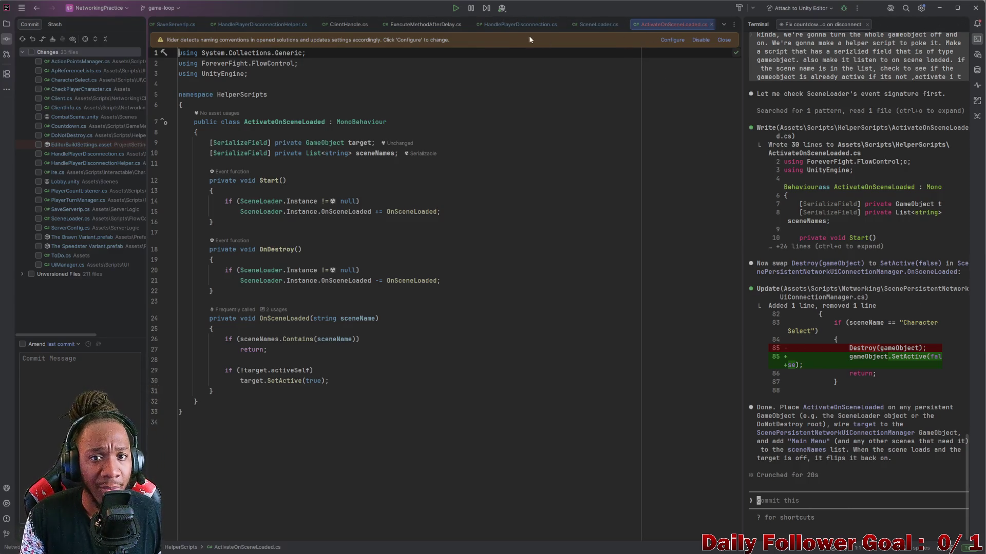
pyautogui.click(724, 25)
pyautogui.click(760, 76)
# Review OnSceneLoaded's Character Select check, the SetActive(false) change on line 85, and showBack/sceneName usages
pyautogui.scroll(-8, 302, 284)
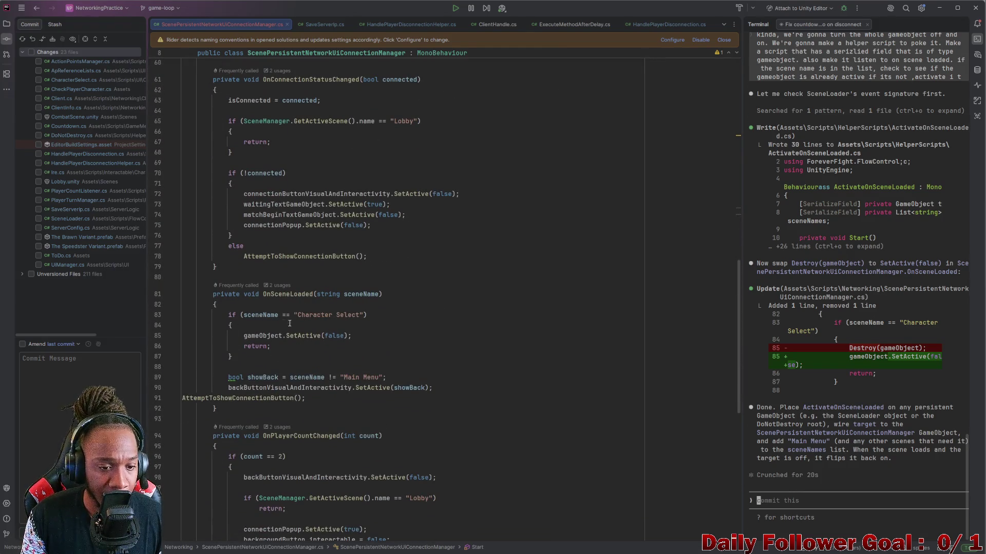
pyautogui.click(363, 315)
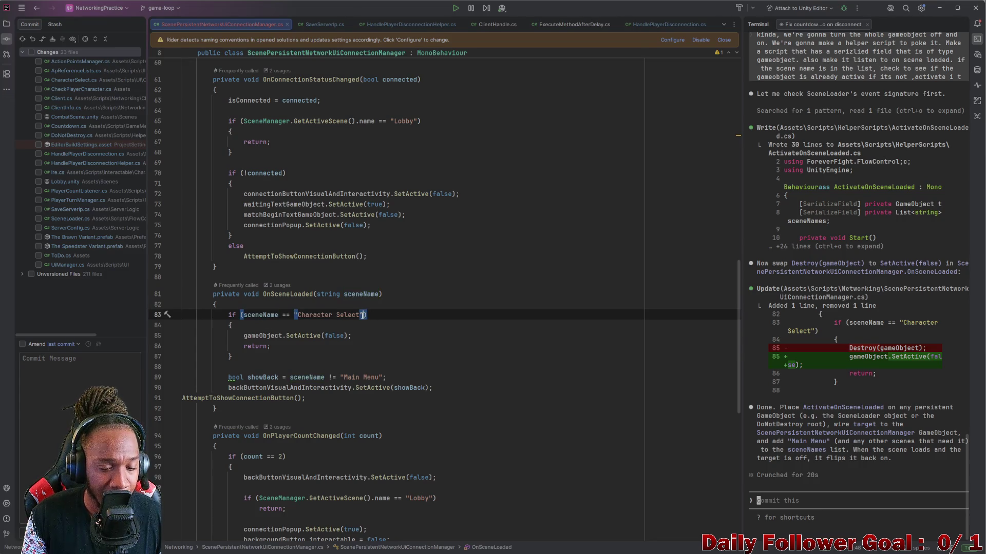
pyautogui.click(346, 315)
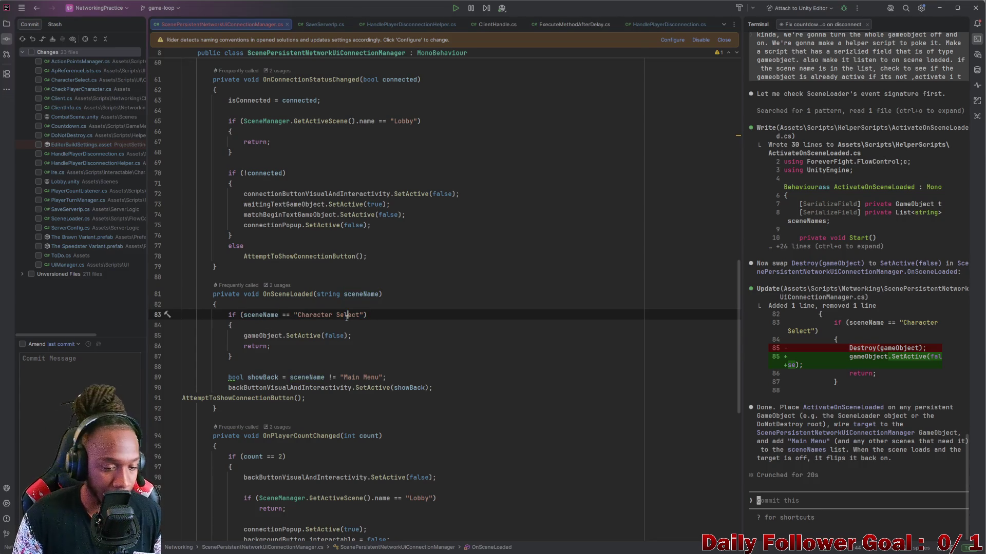
pyautogui.click(262, 335)
pyautogui.click(300, 335)
pyautogui.click(336, 336)
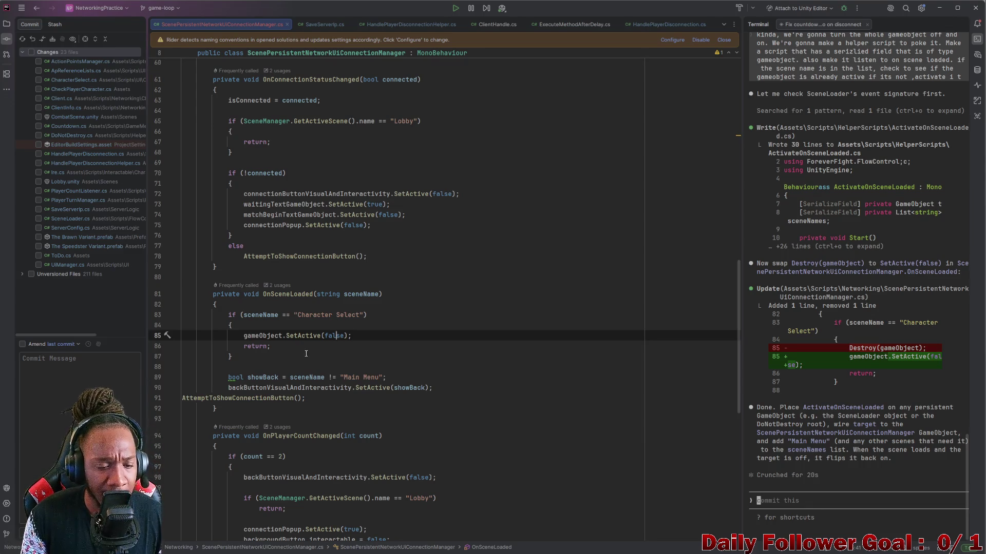
pyautogui.doubleClick(277, 378)
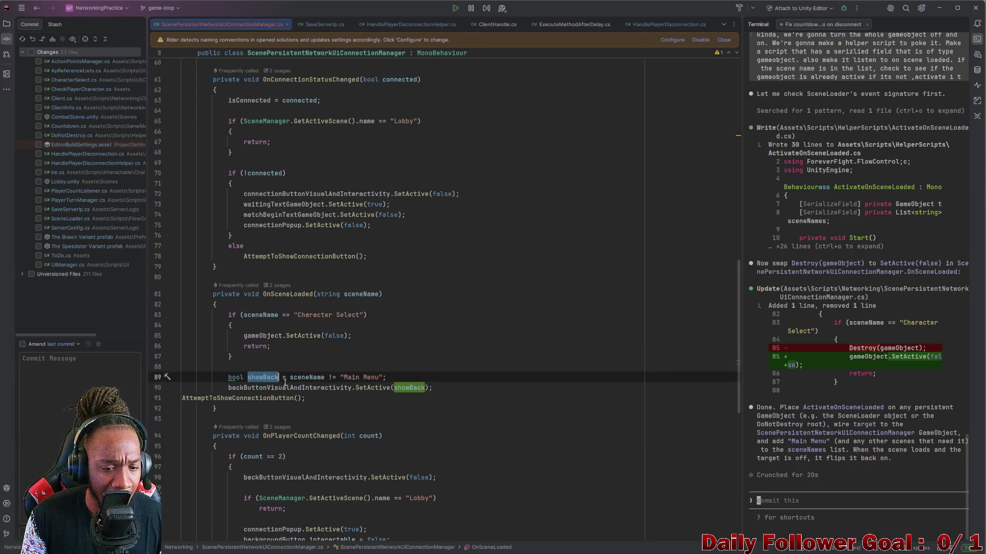
pyautogui.click(314, 378)
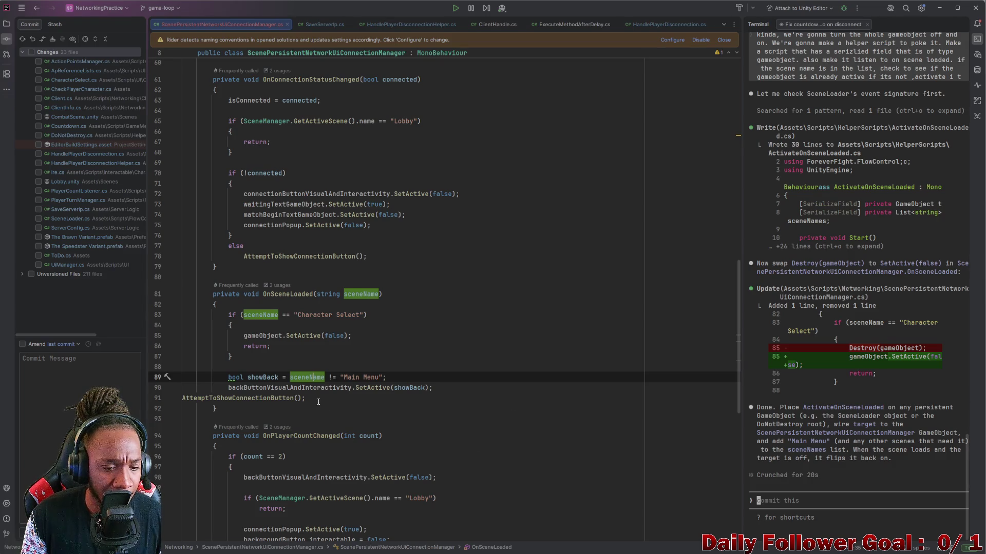
pyautogui.click(264, 357)
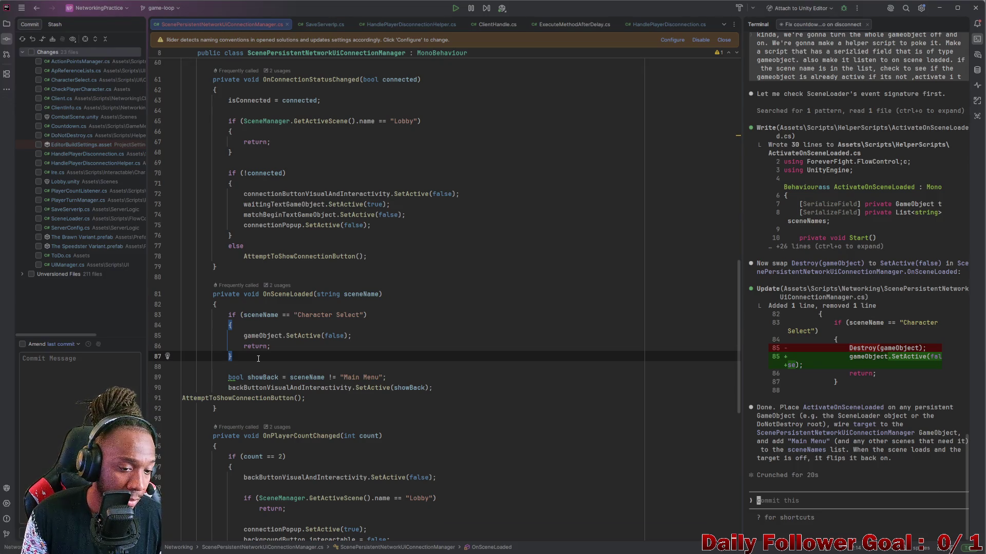
# Indent the AttemptToShowConnectionButton() call on line 91 and return to Unity
pyautogui.click(184, 399)
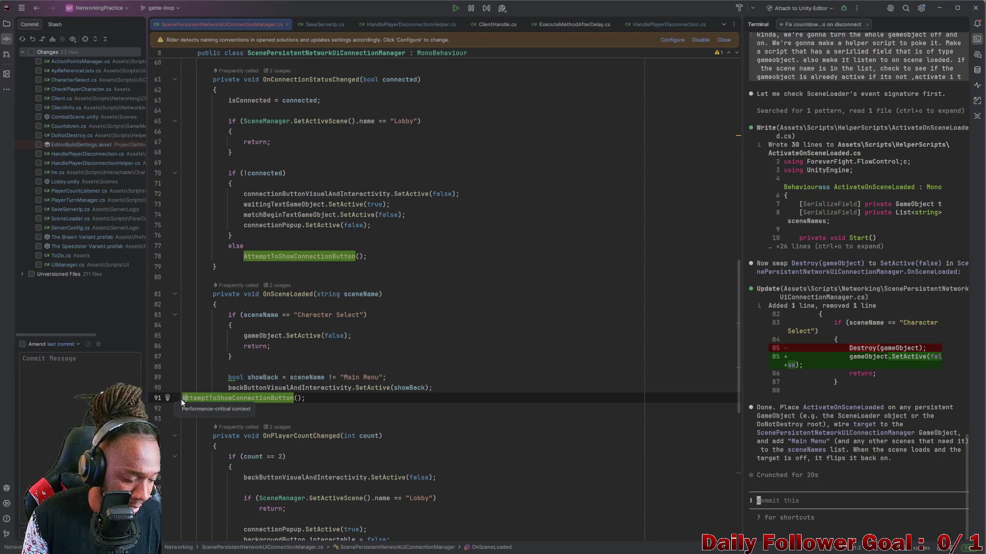
pyautogui.press('Tab')
pyautogui.press('Tab')
pyautogui.press('Tab')
pyautogui.click(488, 313)
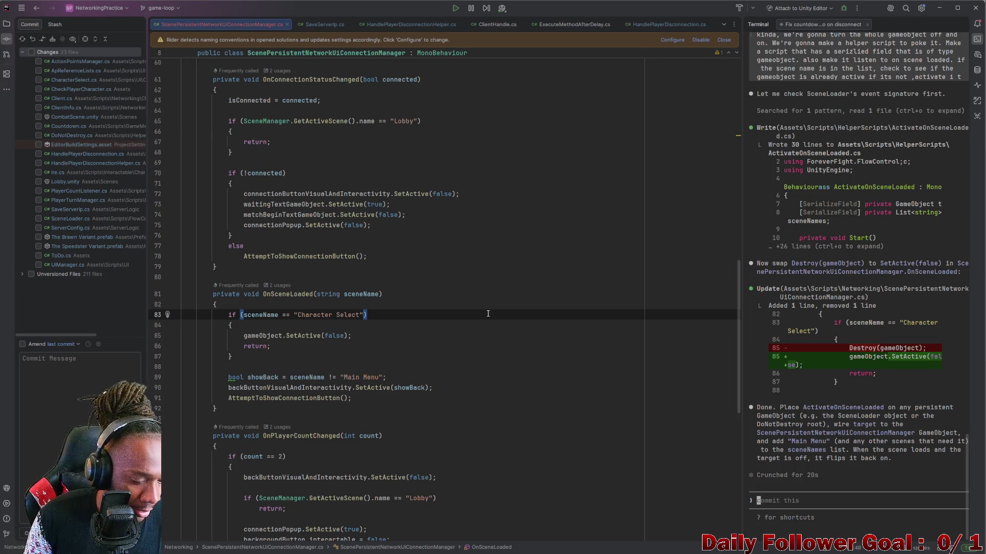
pyautogui.click(940, 8)
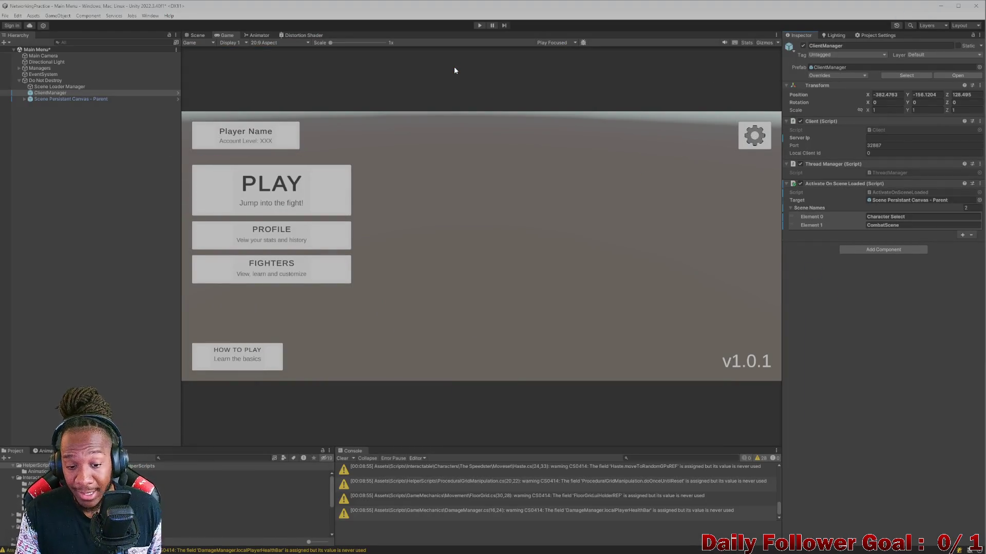
# Clear the console, restore the window, start Build and Run, and save the modified Main Menu scene
pyautogui.click(342, 459)
pyautogui.doubleClick(411, 7)
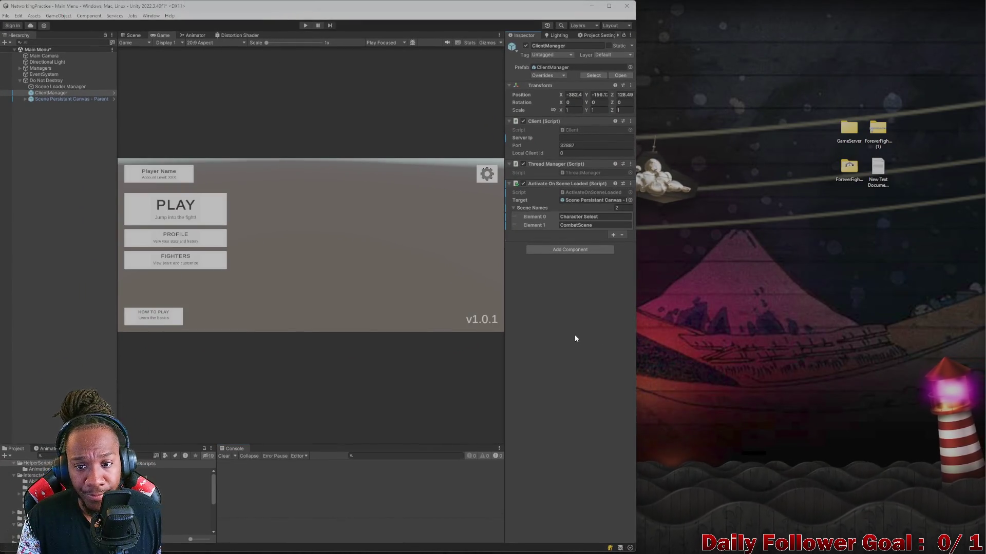
pyautogui.hotkey('alt', 'F4')
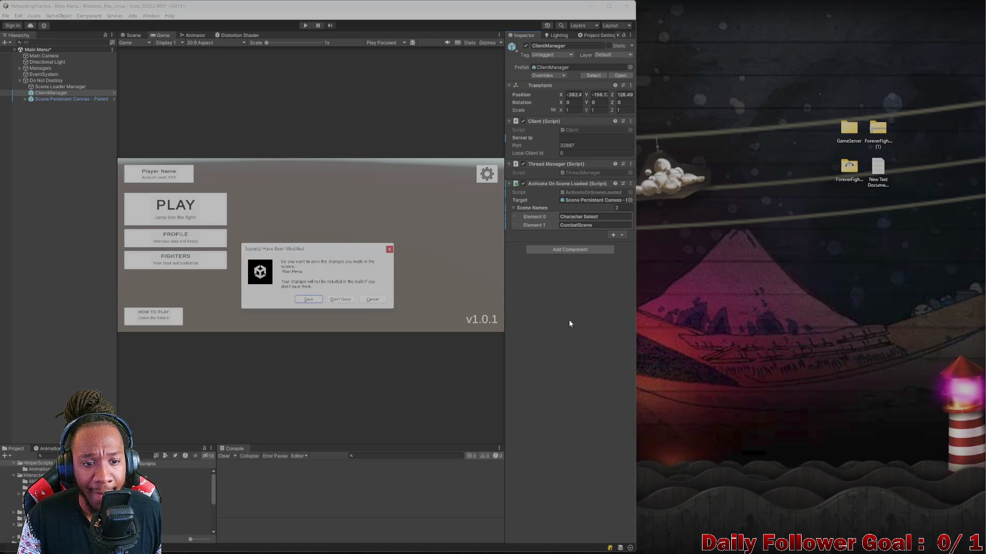
pyautogui.click(308, 299)
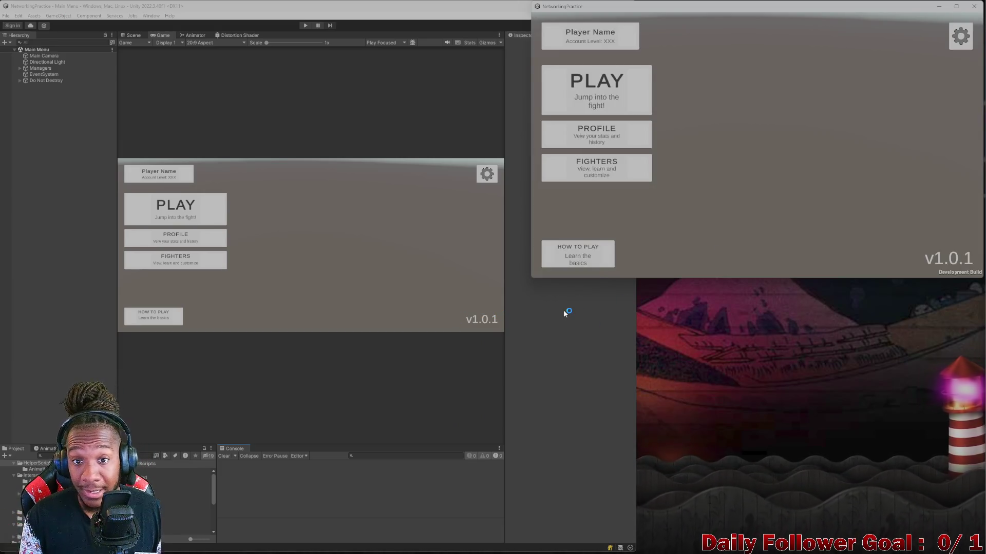
# Bring the editor in front of the build and start Play mode
pyautogui.click(169, 207)
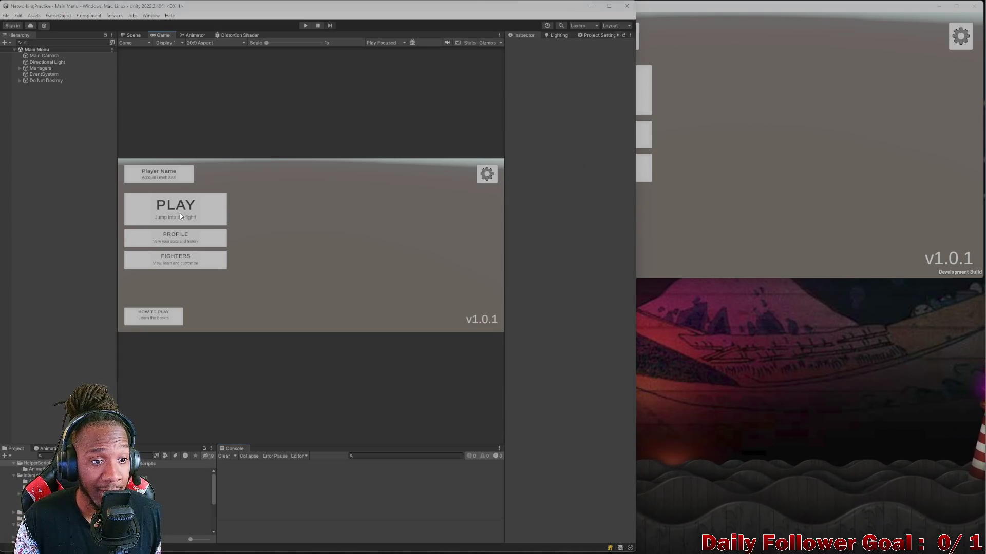
pyautogui.click(303, 26)
pyautogui.click(709, 112)
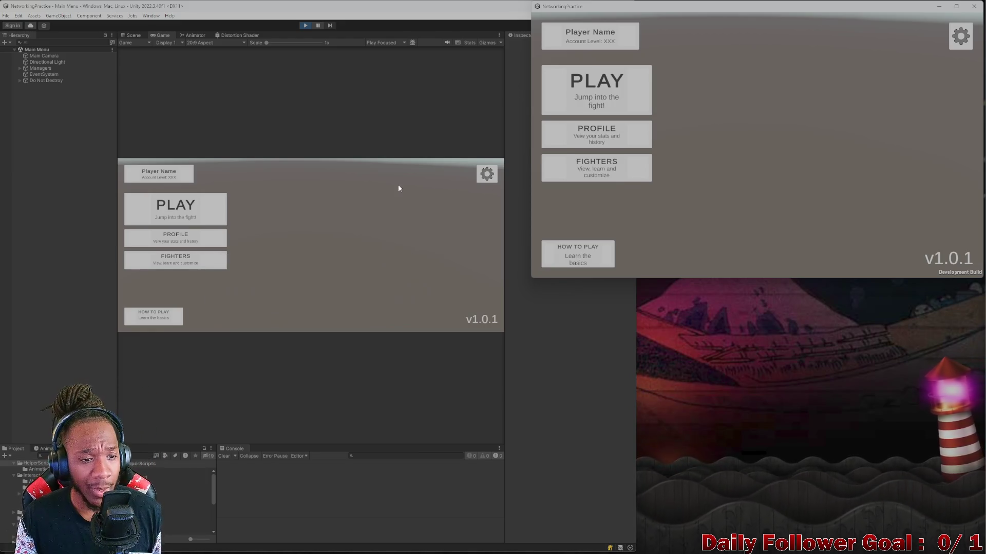
pyautogui.click(179, 220)
pyautogui.click(205, 218)
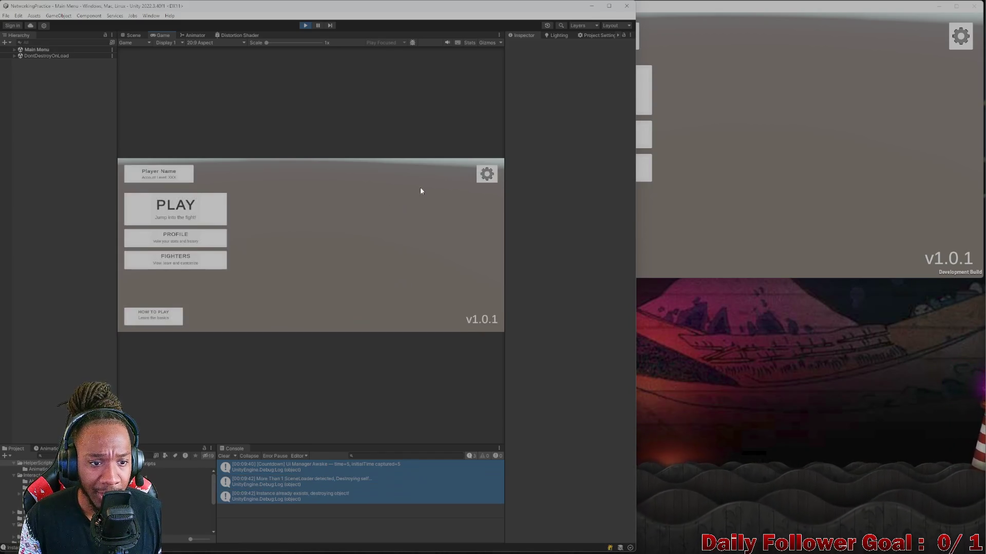
# Browse the Fighters, Profile and How To Play menus, reading the OVERDRIVE and Moving explanations
pyautogui.click(174, 259)
pyautogui.click(490, 165)
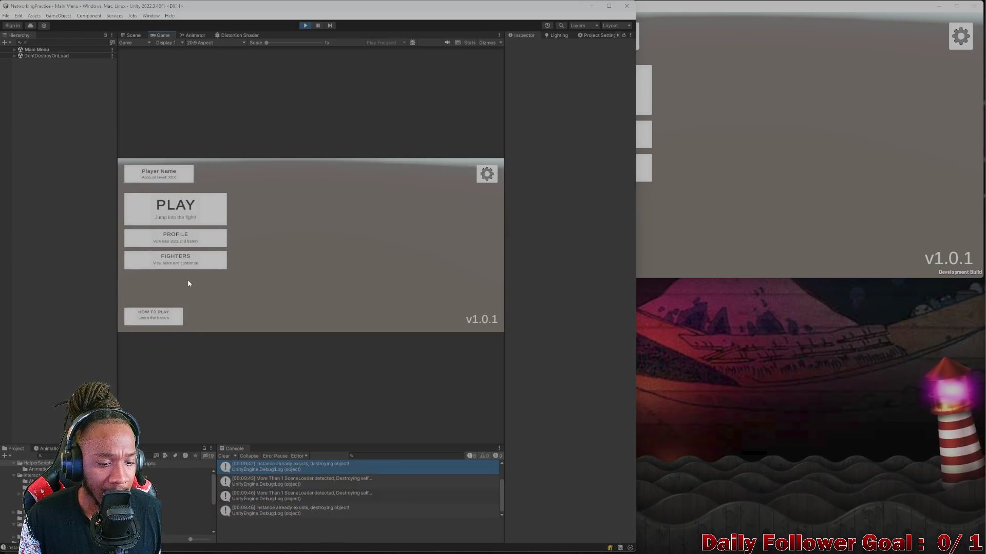
pyautogui.click(171, 238)
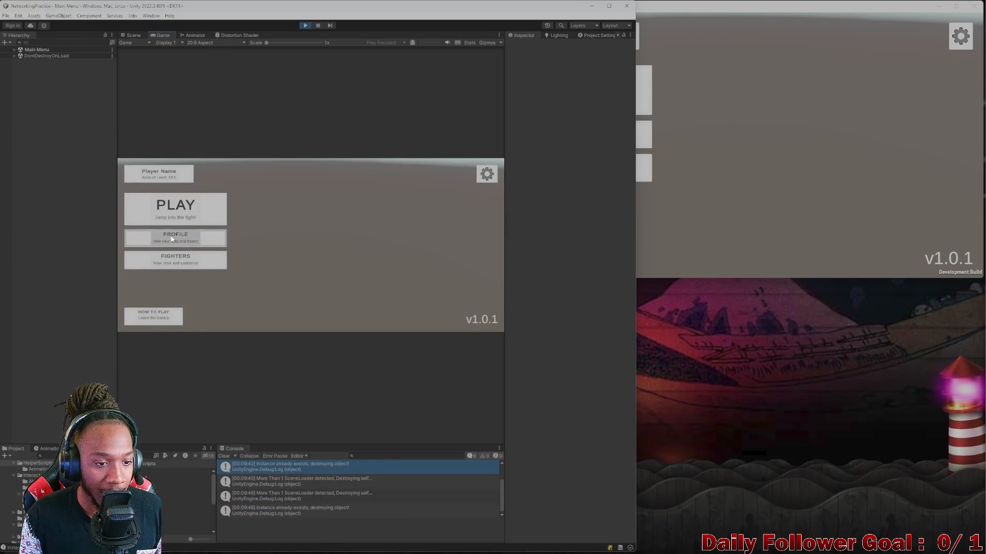
pyautogui.click(180, 264)
pyautogui.click(488, 169)
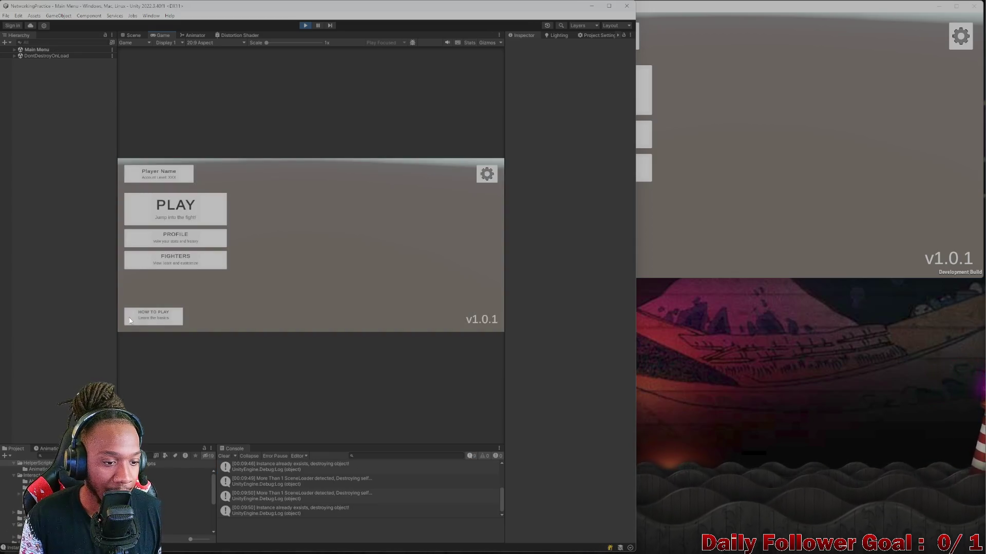
pyautogui.click(153, 316)
pyautogui.scroll(-3, 308, 247)
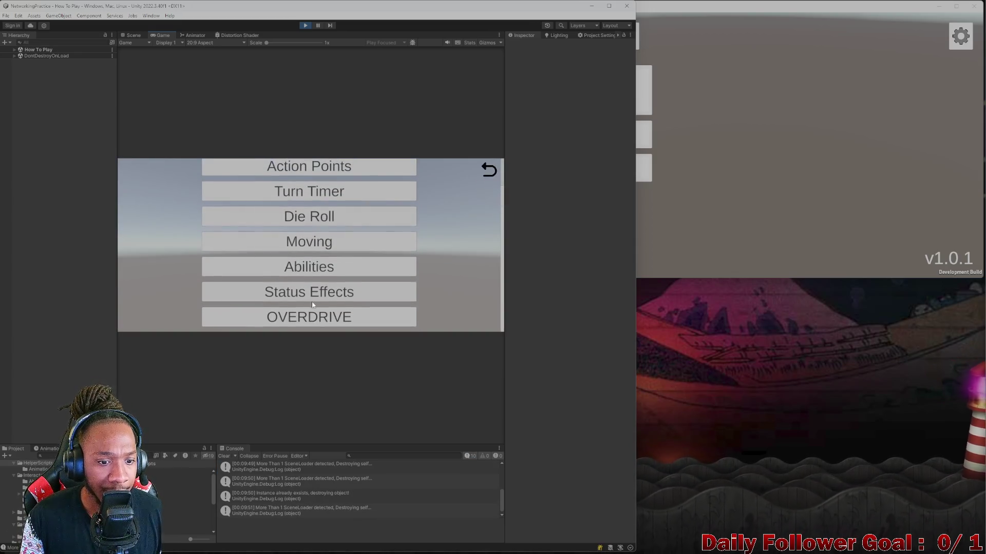
pyautogui.click(307, 314)
pyautogui.scroll(-5, 305, 291)
pyautogui.scroll(5, 385, 260)
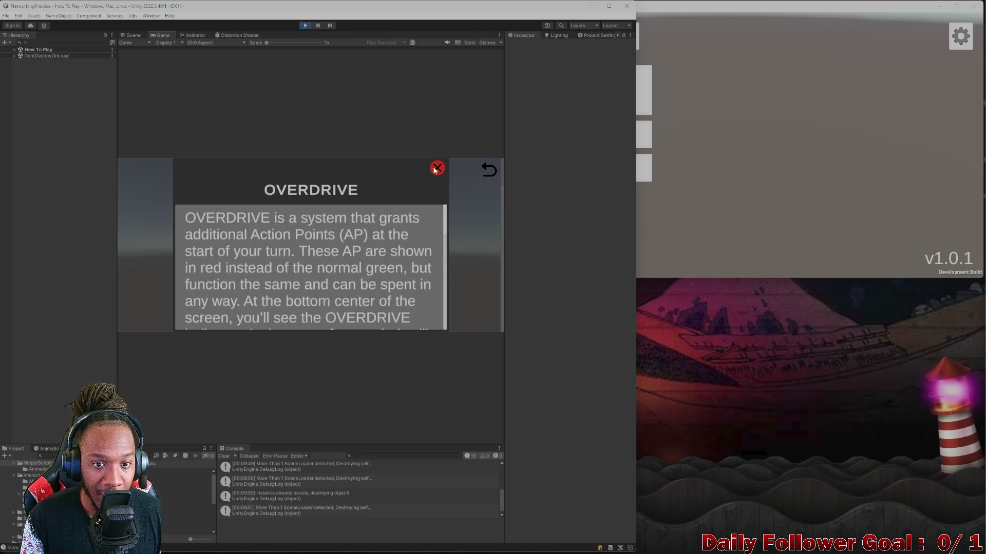
pyautogui.click(437, 168)
pyautogui.click(350, 240)
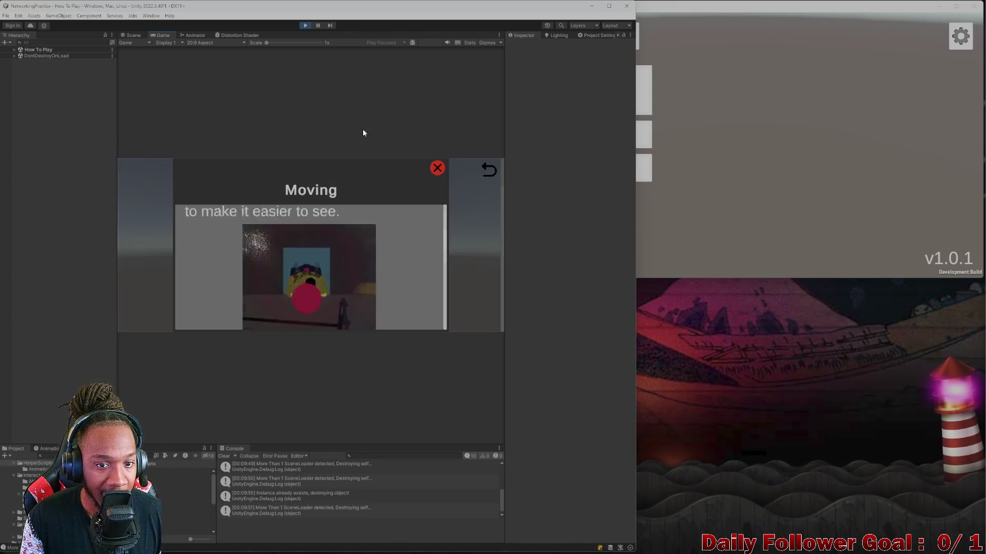
pyautogui.click(438, 168)
pyautogui.click(490, 170)
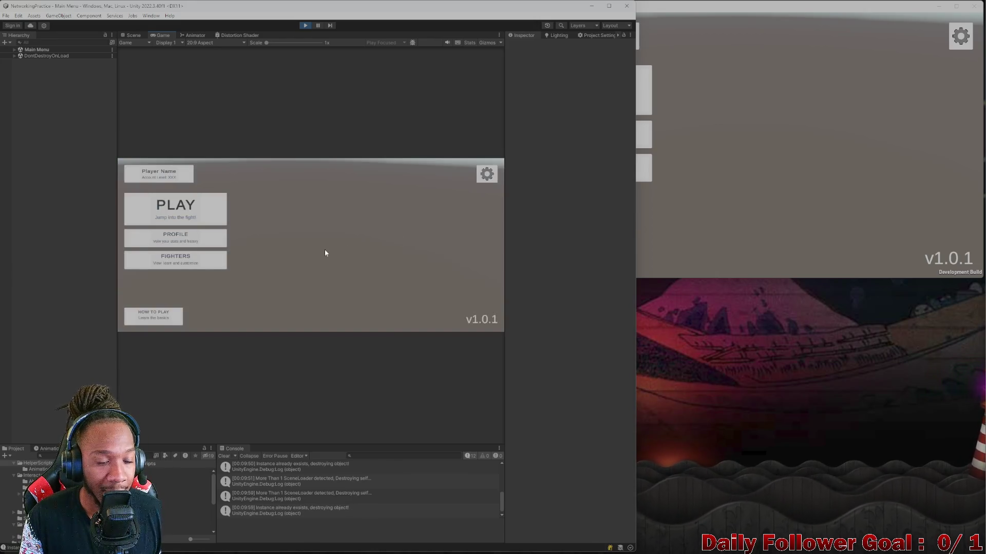
# Connect the editor to the lobby, then connect the build as 'asdf' to start the match
pyautogui.click(197, 224)
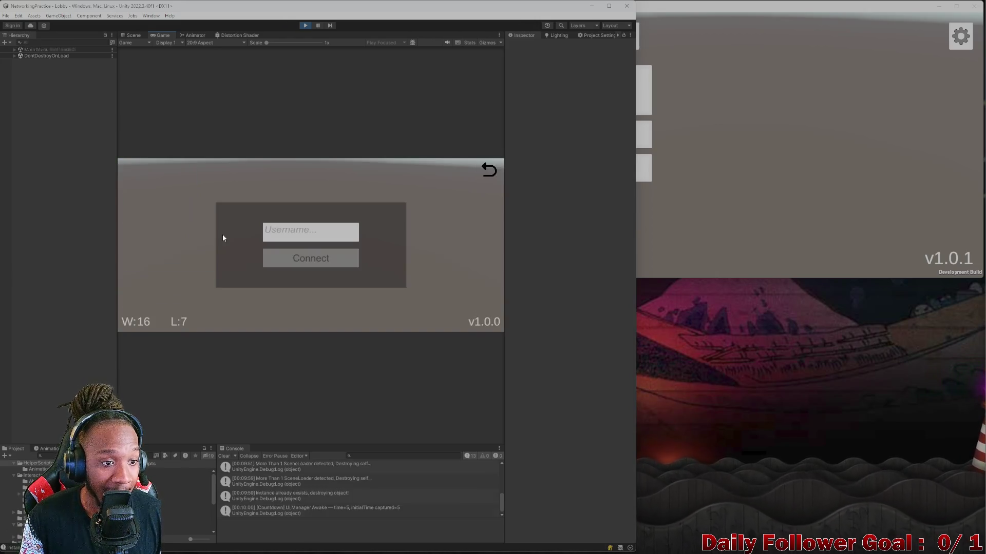
pyautogui.click(315, 252)
pyautogui.click(659, 112)
pyautogui.click(597, 87)
pyautogui.click(756, 126)
pyautogui.write('asdf')
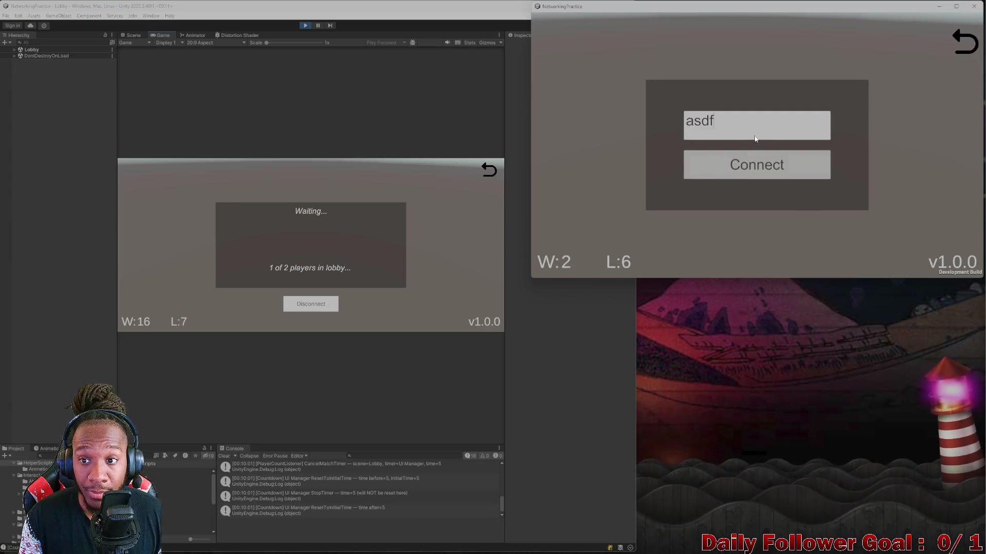
pyautogui.click(757, 164)
# Disconnect, reconnect the build as 'asdf' to trigger the countdown, then leave and reopen the editor's lobby
pyautogui.click(295, 308)
pyautogui.click(180, 215)
pyautogui.press('Return')
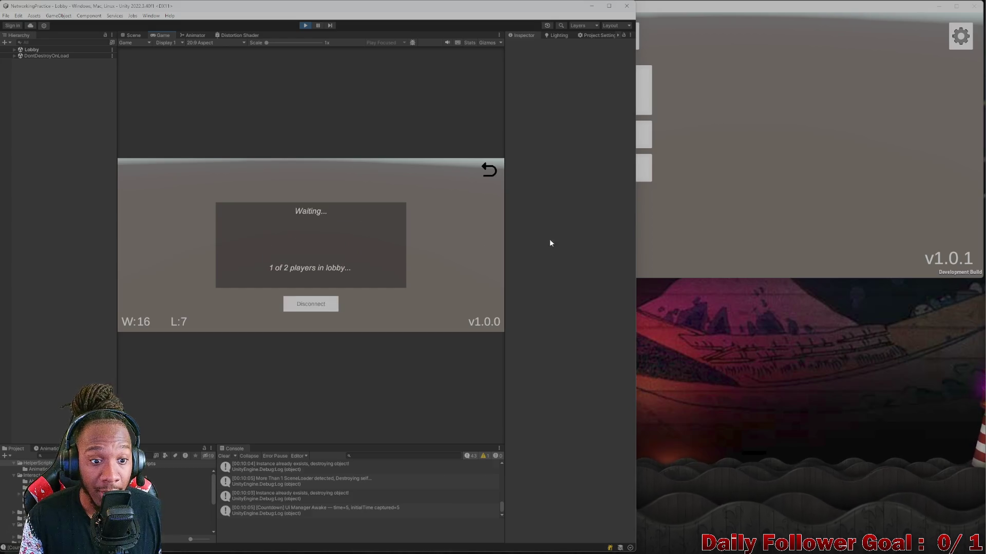
pyautogui.click(662, 128)
pyautogui.click(598, 87)
pyautogui.click(749, 128)
pyautogui.write('asdf')
pyautogui.click(755, 169)
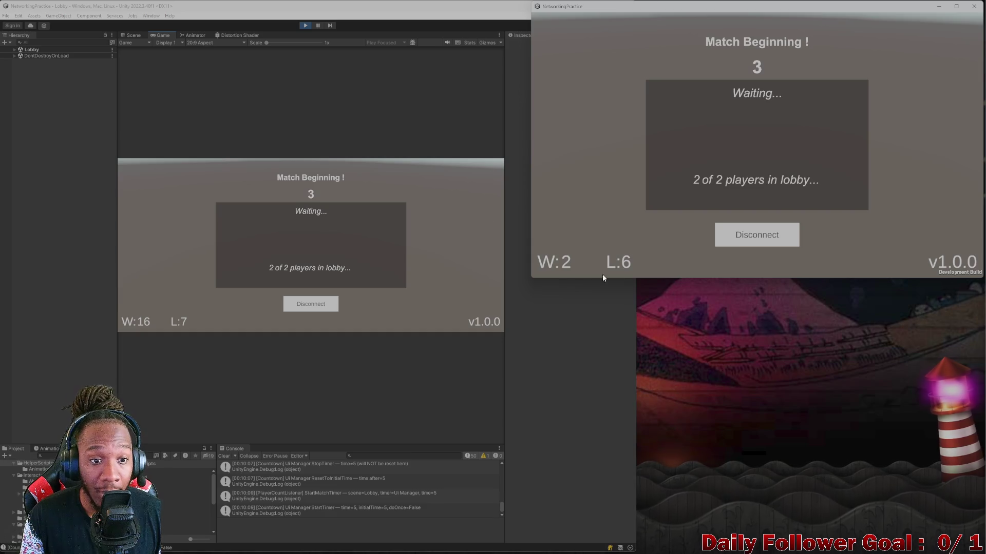
pyautogui.click(783, 245)
pyautogui.click(224, 216)
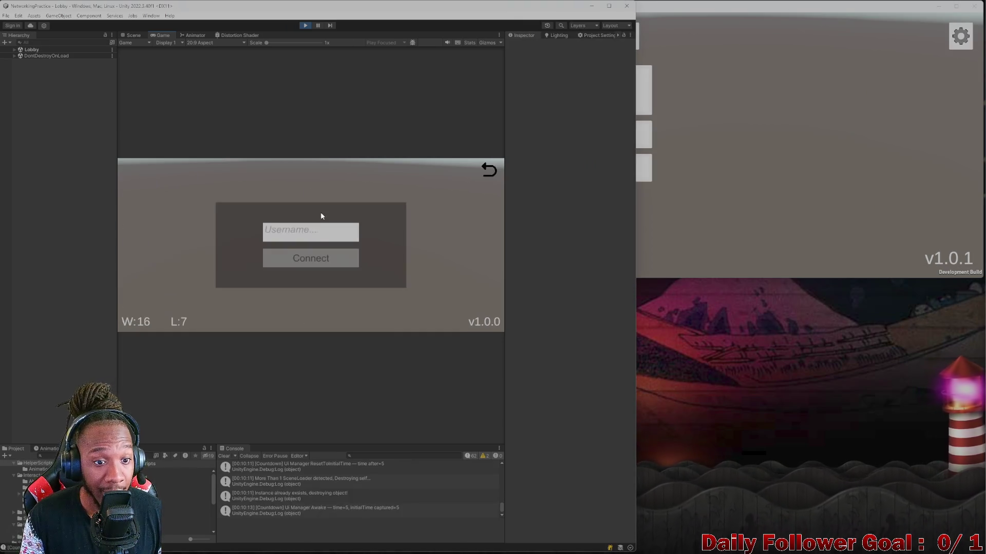
# Join the lobby in the editor, go to Fighters select, and connect the build as 'asdf'
pyautogui.click(326, 257)
pyautogui.click(496, 171)
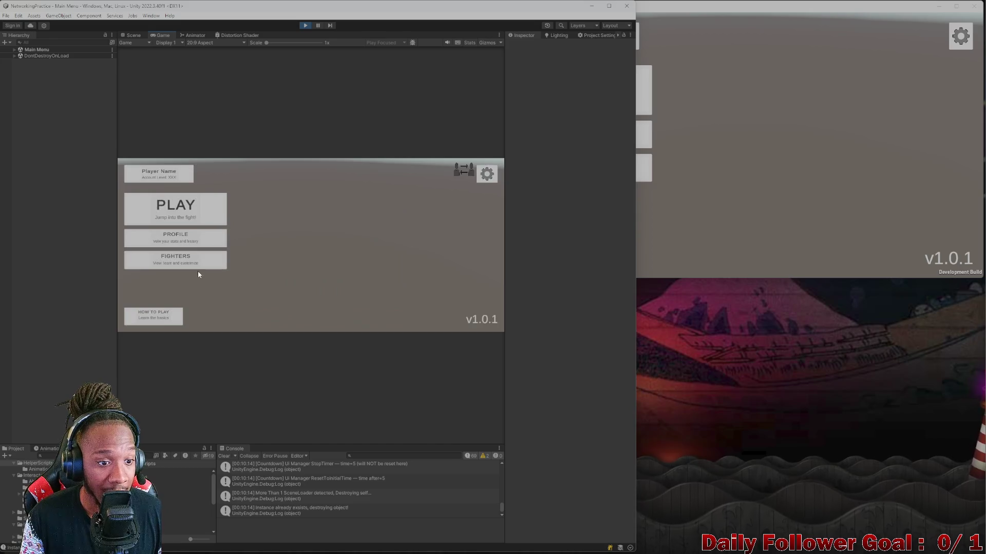
pyautogui.click(176, 260)
pyautogui.click(668, 103)
pyautogui.click(595, 90)
pyautogui.click(710, 116)
pyautogui.write('asdf')
pyautogui.click(757, 164)
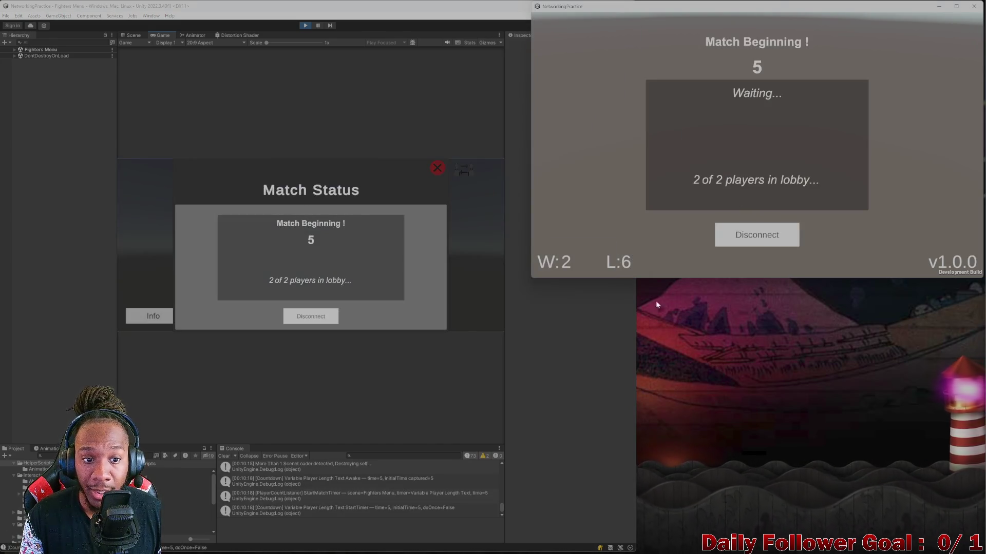
# Check the Match Status popup in the editor, disconnect, and rejoin the lobby
pyautogui.click(463, 179)
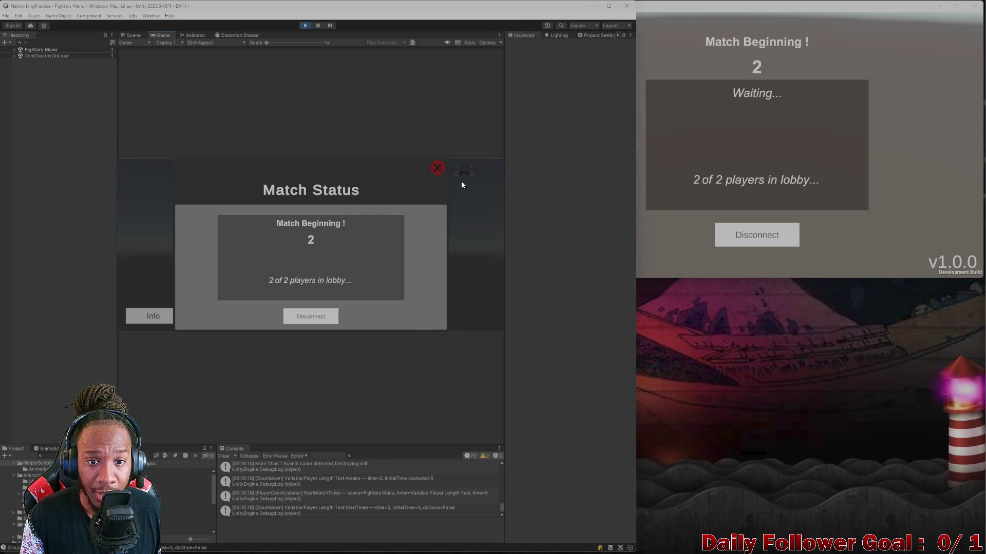
pyautogui.click(723, 245)
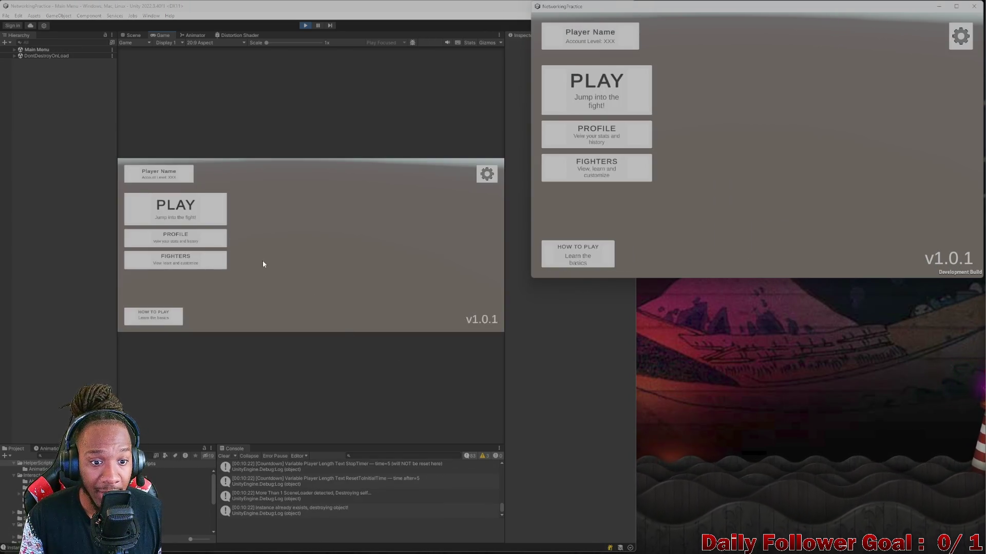
pyautogui.click(173, 208)
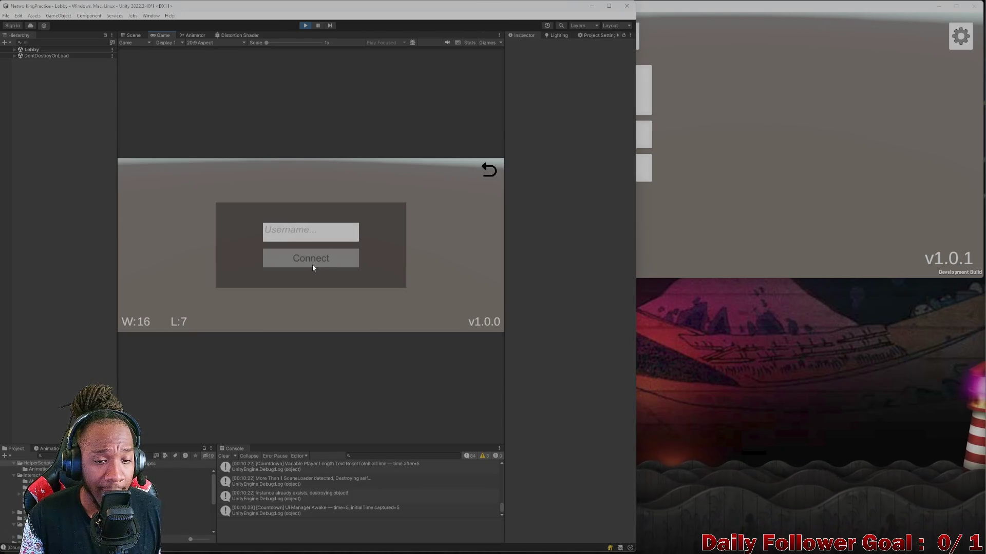
pyautogui.click(637, 244)
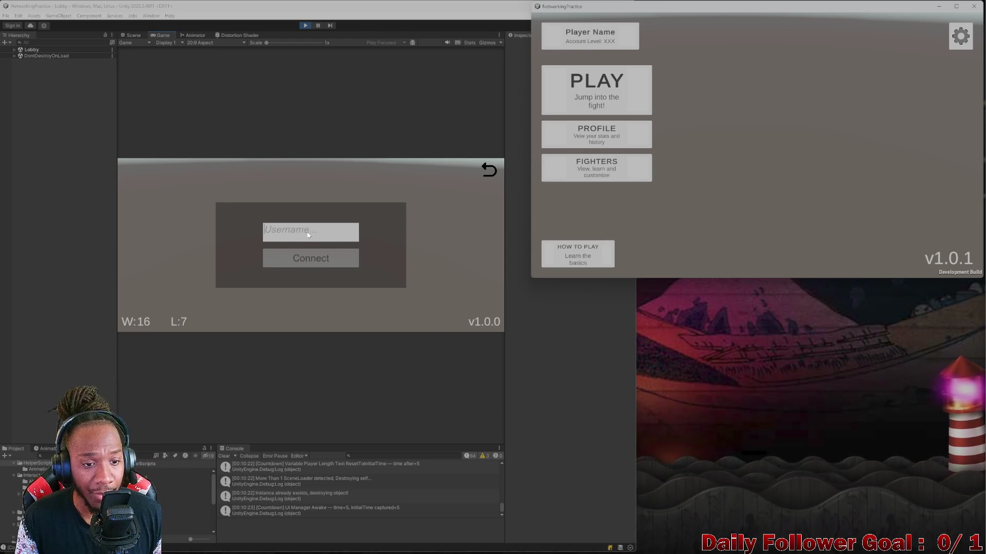
pyautogui.click(323, 260)
pyautogui.click(331, 259)
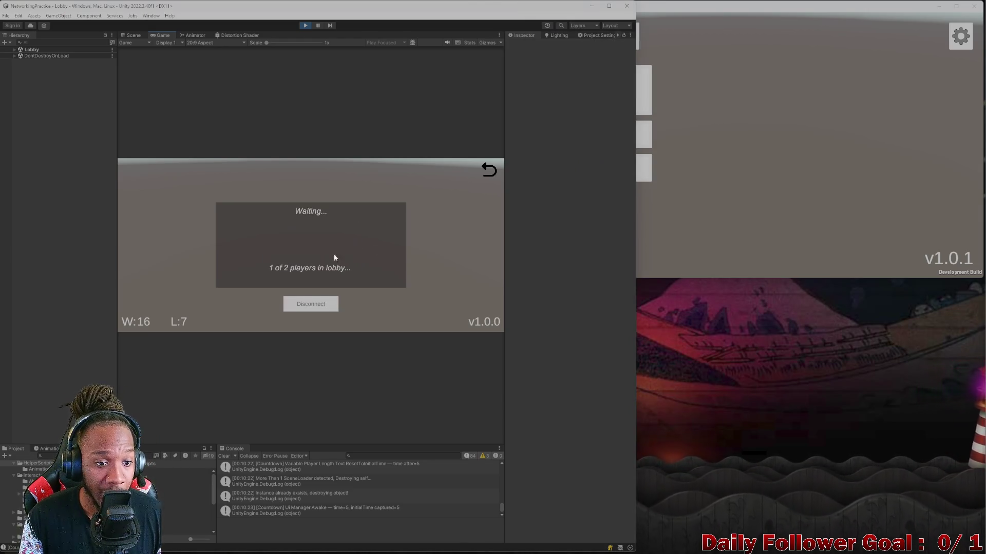
# Visit Fighters and How To Play while the build connects, then disconnect from the Match Status popup
pyautogui.click(490, 170)
pyautogui.click(180, 267)
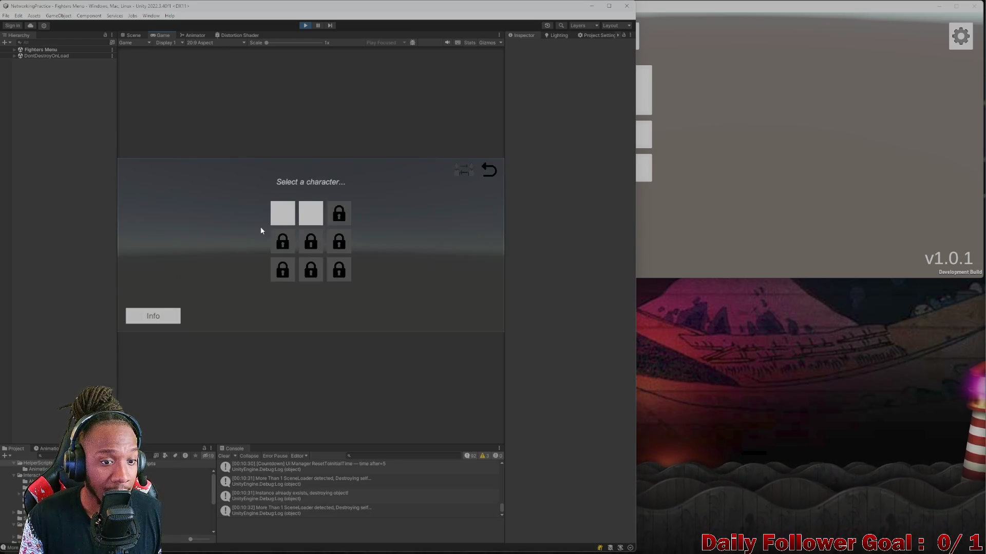
pyautogui.click(494, 170)
pyautogui.click(157, 317)
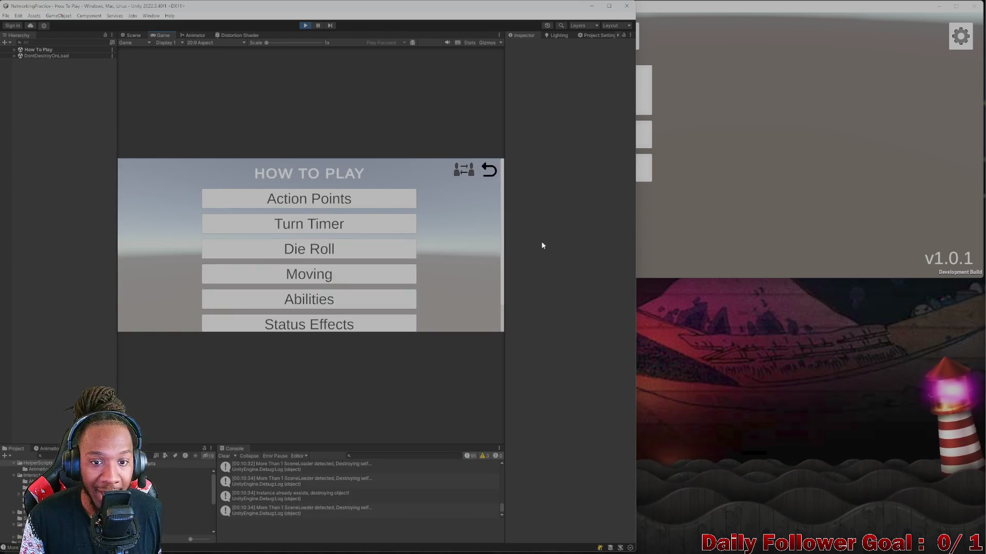
pyautogui.click(632, 95)
pyautogui.click(801, 163)
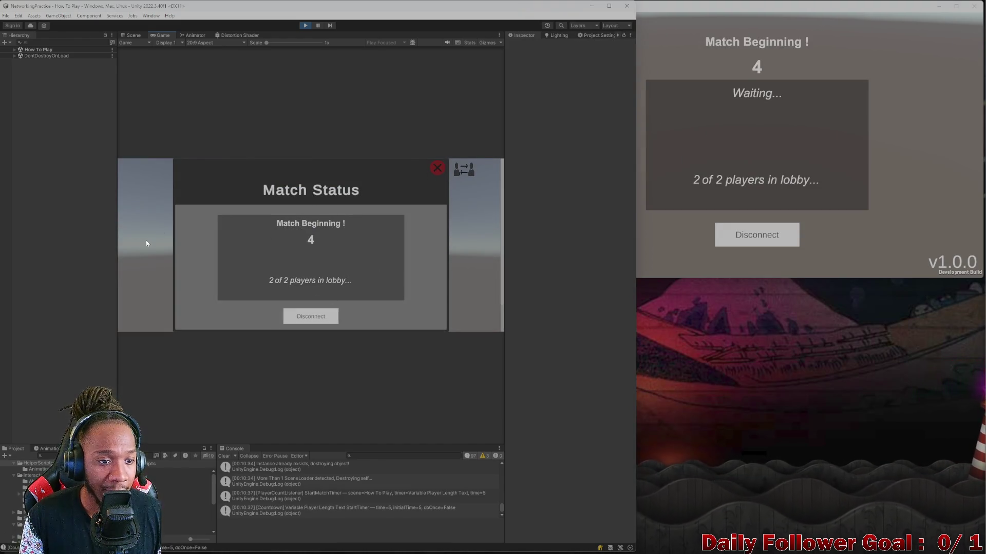
pyautogui.click(317, 318)
# Reopen the lobby and join with the username 'wolf'
pyautogui.click(206, 209)
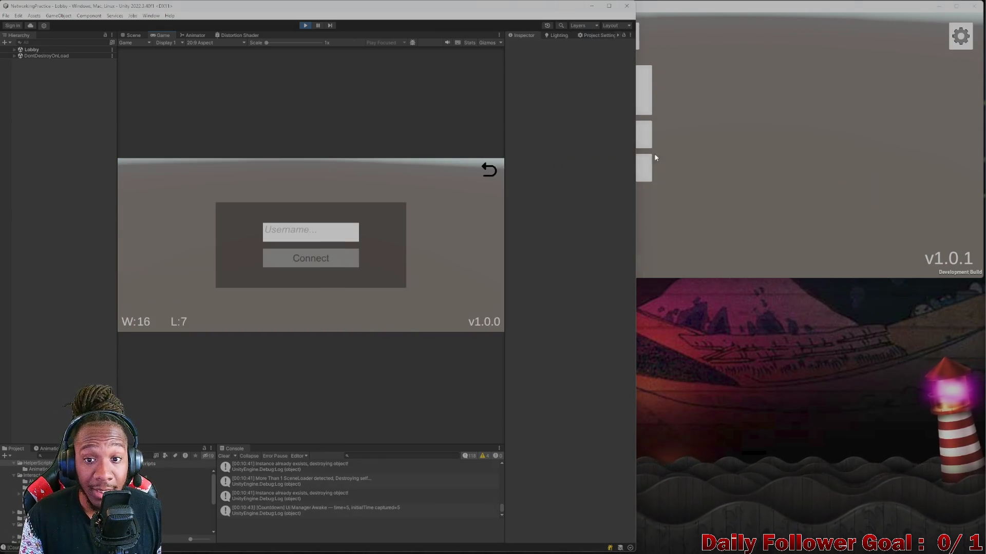
pyautogui.click(338, 228)
pyautogui.write('wolf')
pyautogui.click(311, 258)
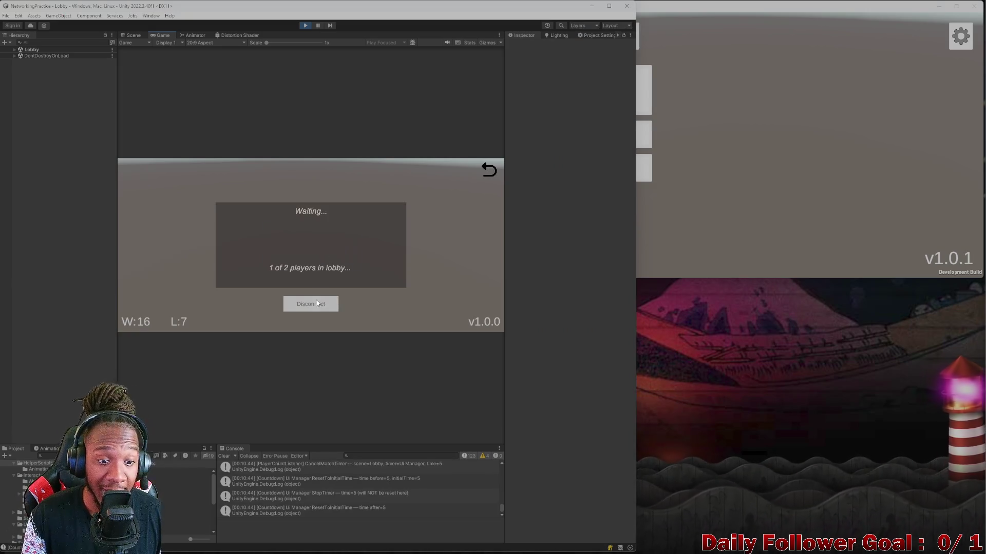
# Connect the build as the second player to start the match and clear the Console
pyautogui.click(710, 171)
pyautogui.click(597, 87)
pyautogui.click(759, 166)
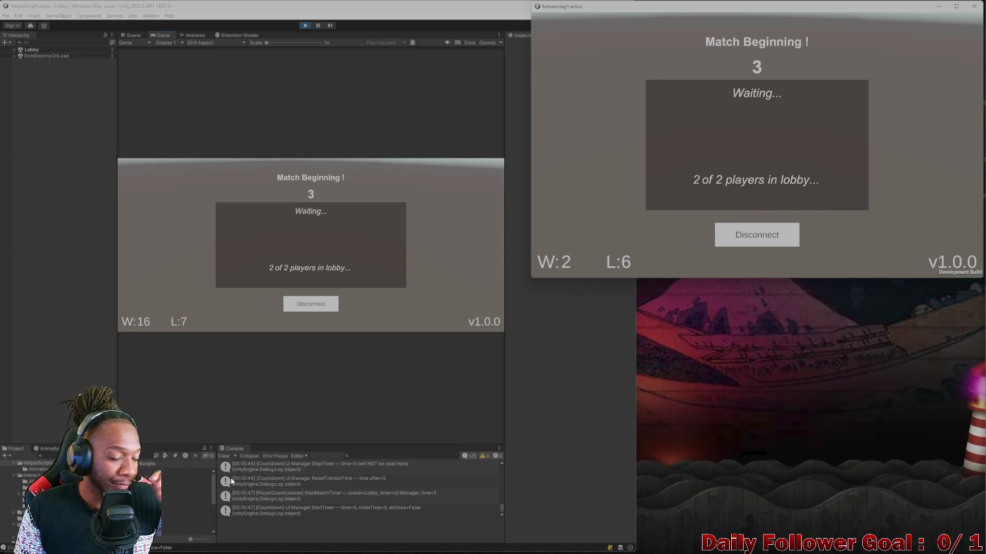
pyautogui.click(224, 456)
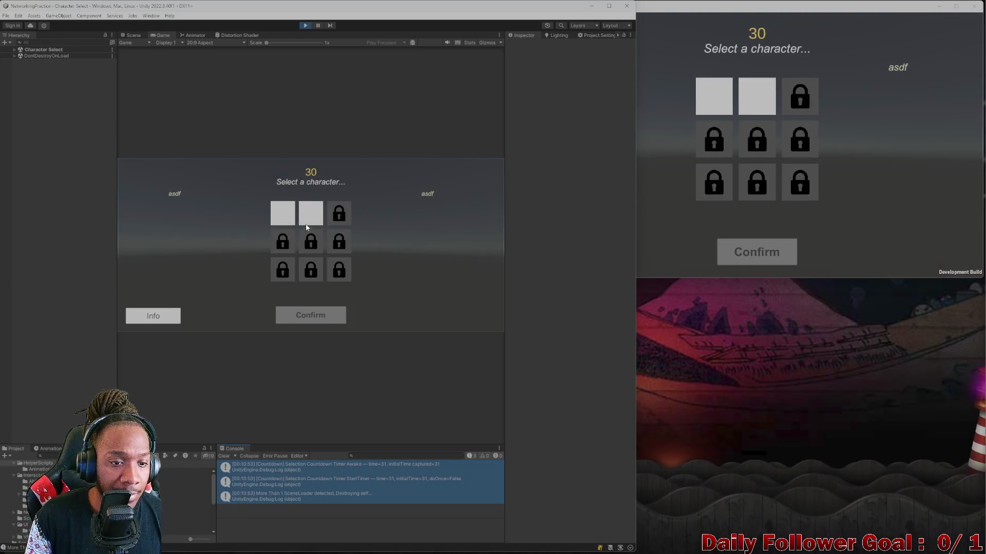
# Lock in The Brawn in the editor and The Speedster in the build
pyautogui.click(308, 220)
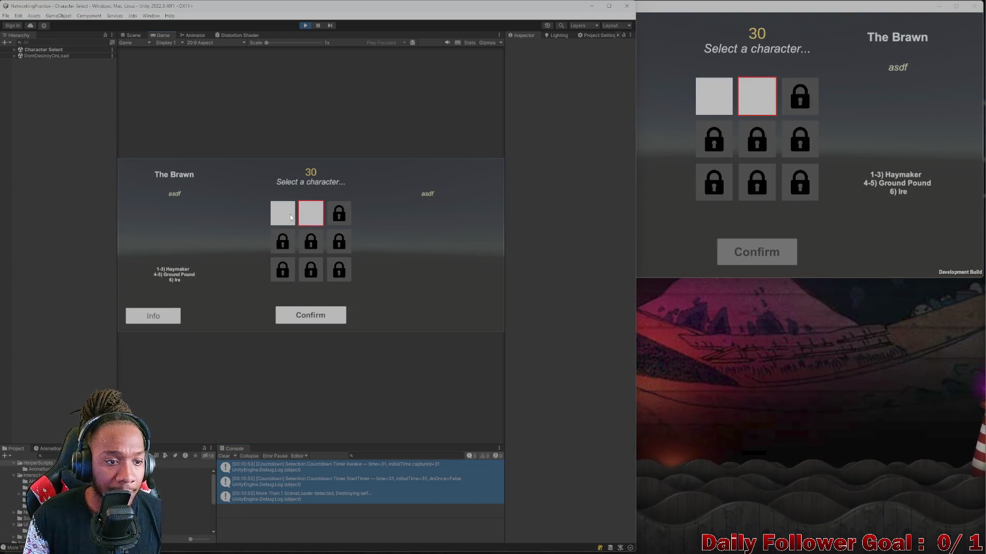
pyautogui.click(320, 323)
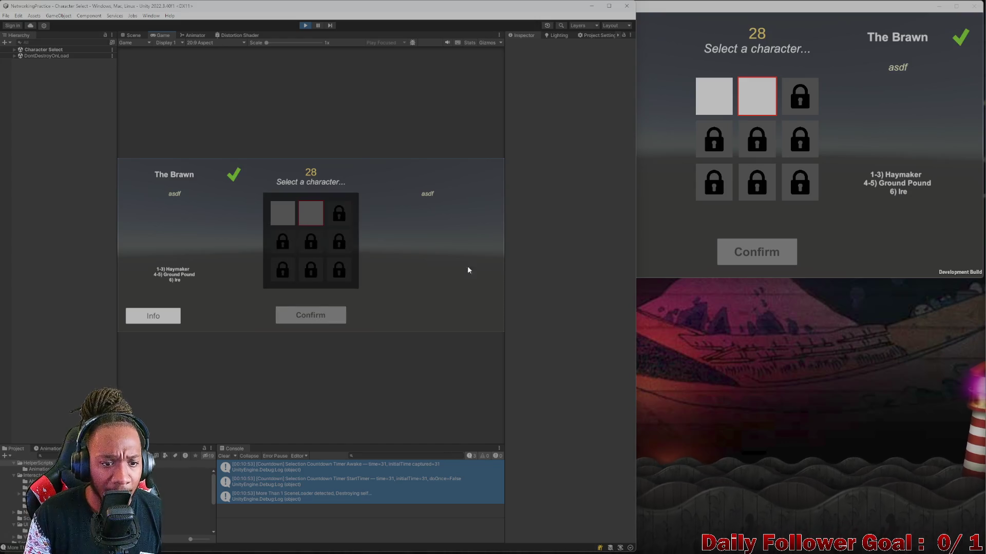
pyautogui.click(711, 104)
pyautogui.click(762, 257)
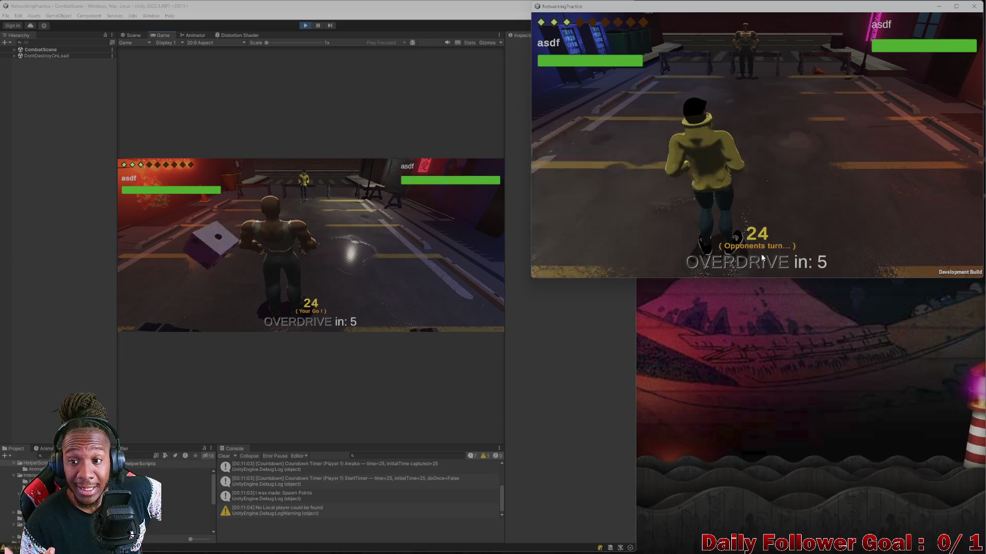
# Roll the die, move the editor's fighter to the marked tile, and end the turn
pyautogui.click(220, 240)
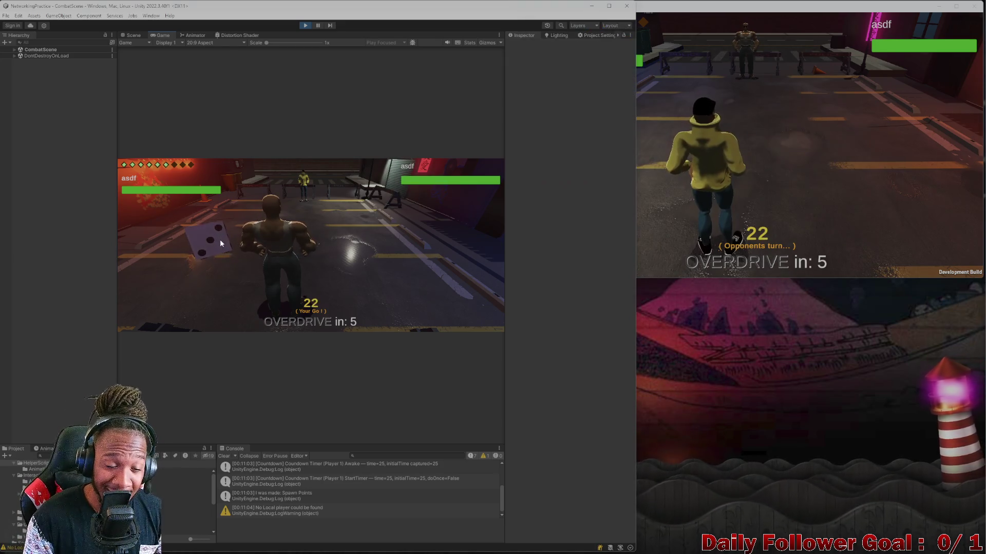
pyautogui.click(214, 265)
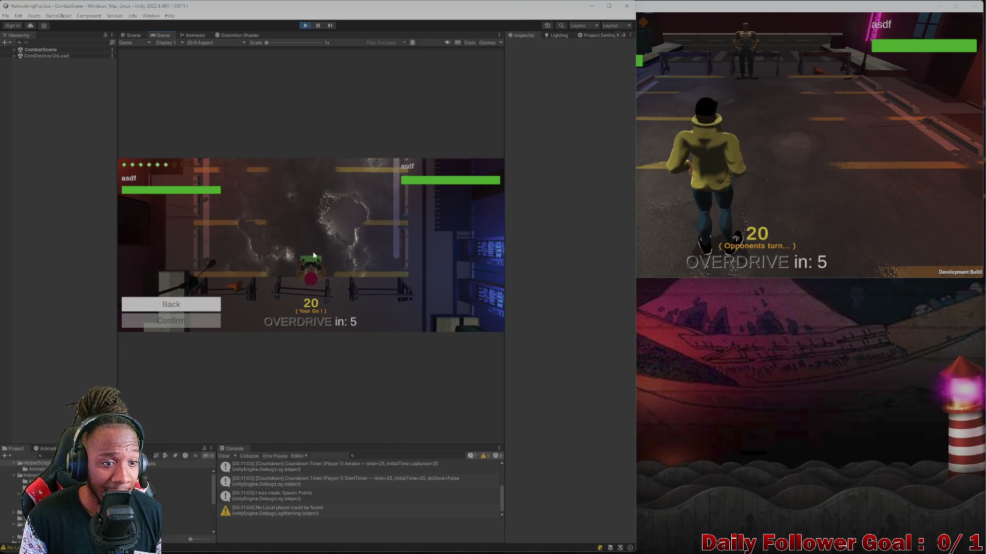
pyautogui.click(308, 253)
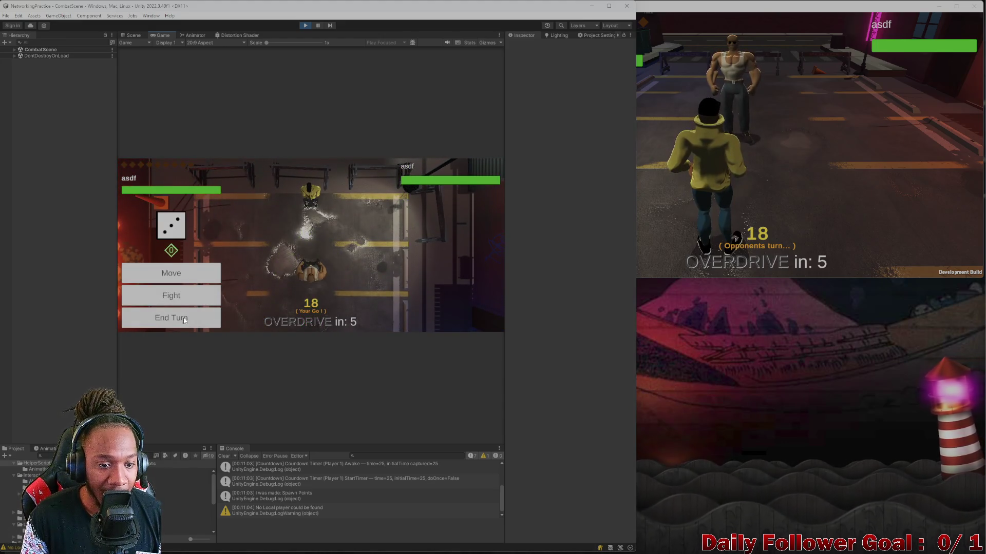
pyautogui.click(183, 319)
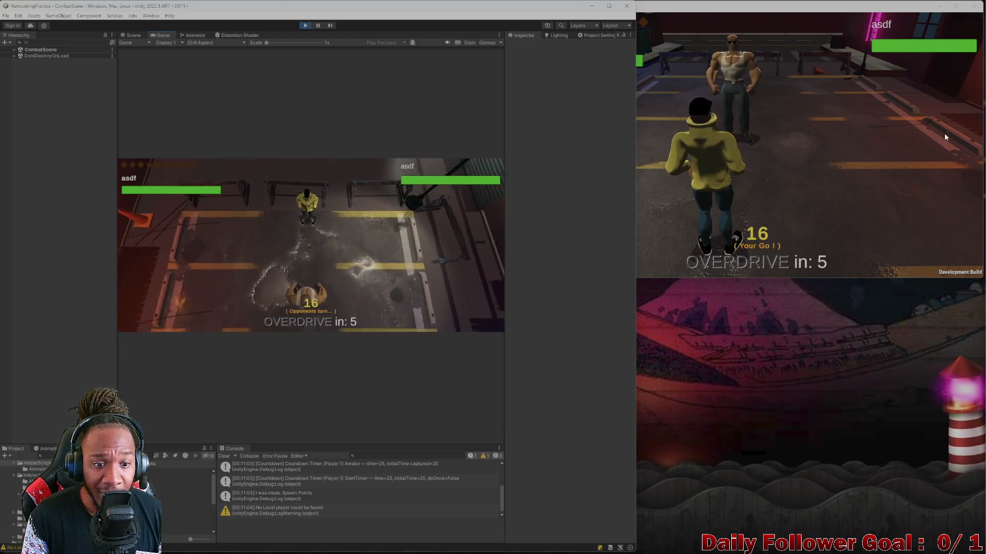
# In the build, roll the die, attack the opponent, and end the turn
pyautogui.click(790, 155)
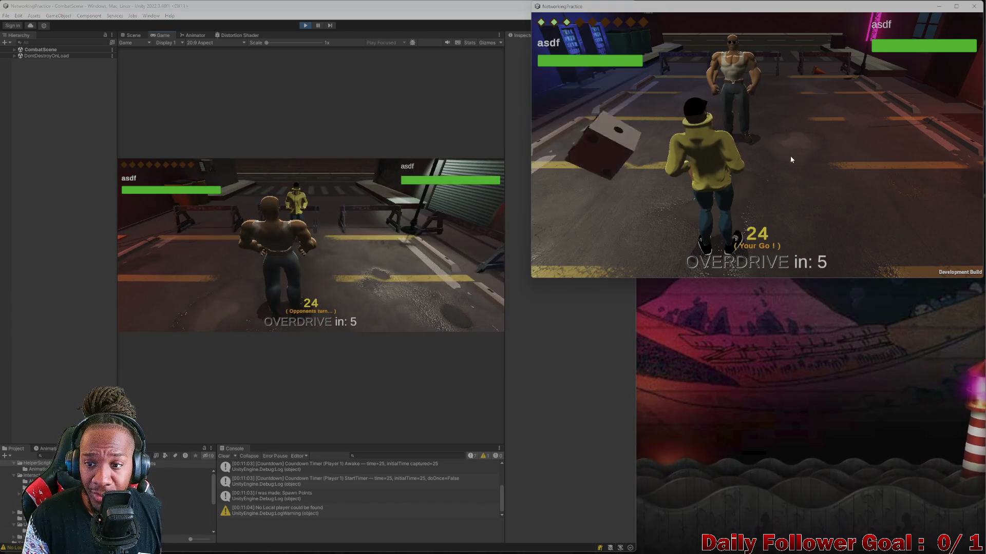
pyautogui.click(616, 147)
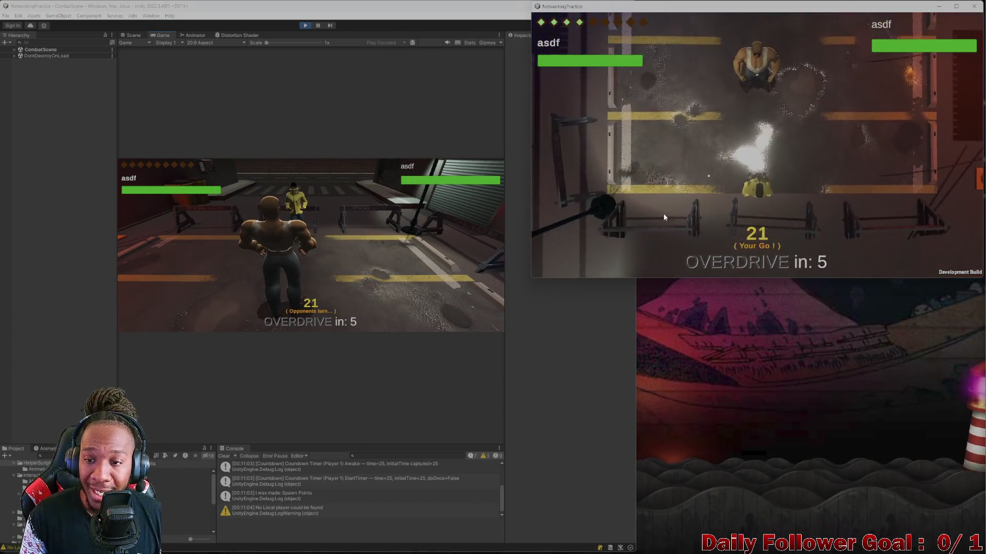
pyautogui.click(593, 211)
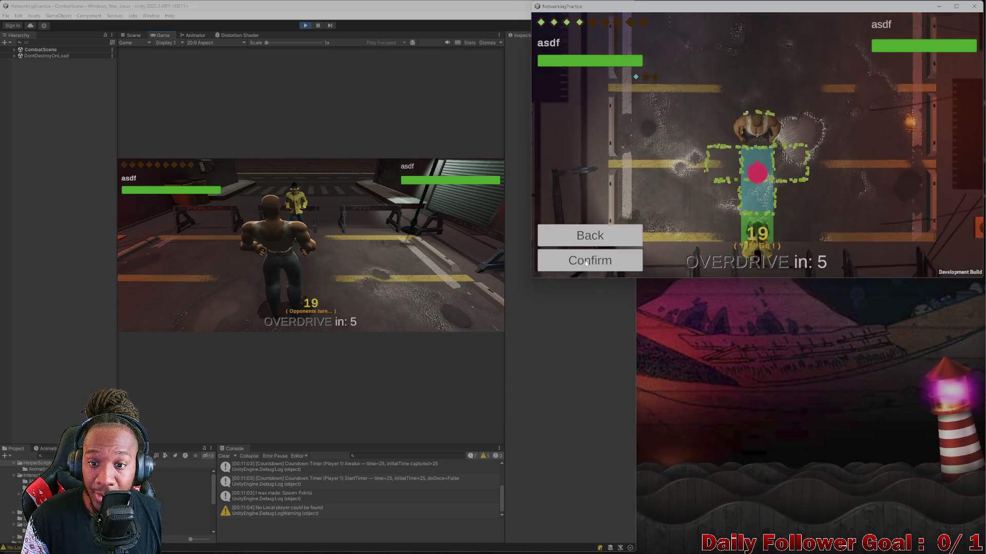
pyautogui.click(588, 262)
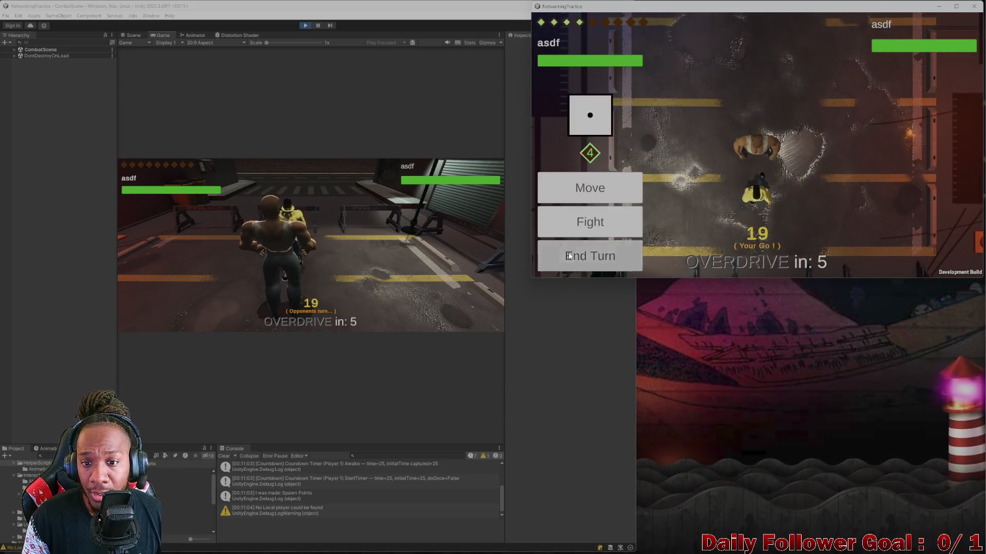
pyautogui.click(570, 257)
# In the editor, select the Ire attack, back out, and end the turn
pyautogui.click(218, 244)
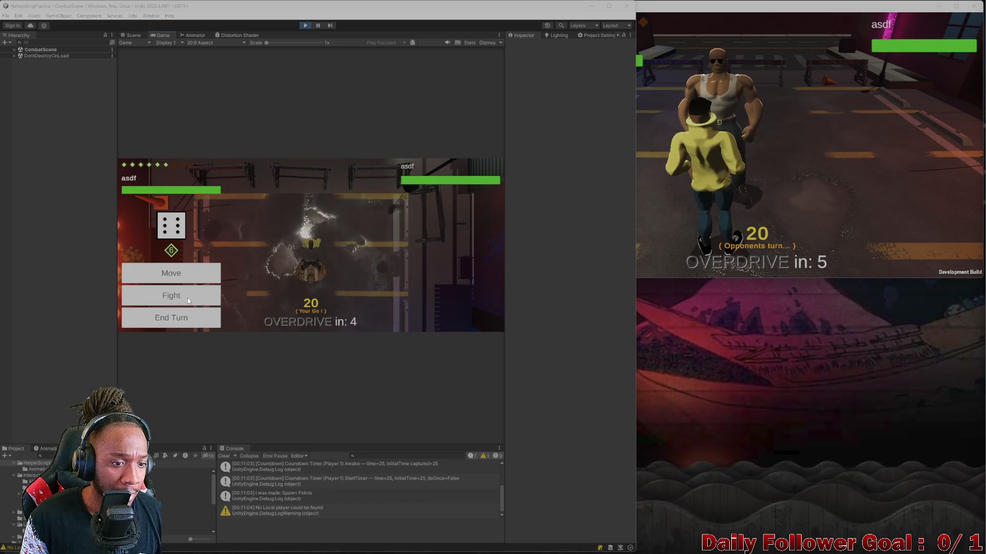
pyautogui.click(171, 293)
pyautogui.click(172, 272)
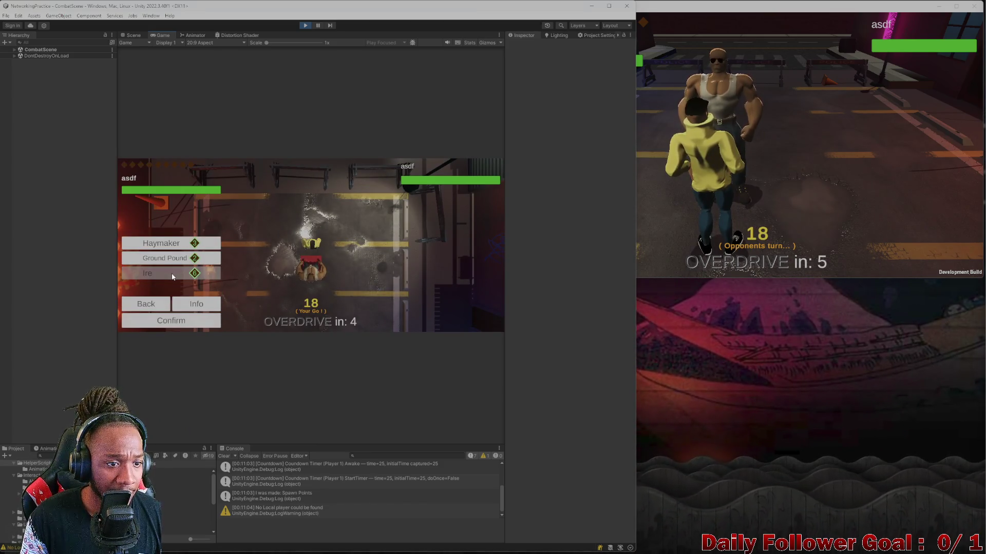
pyautogui.click(158, 307)
pyautogui.click(169, 318)
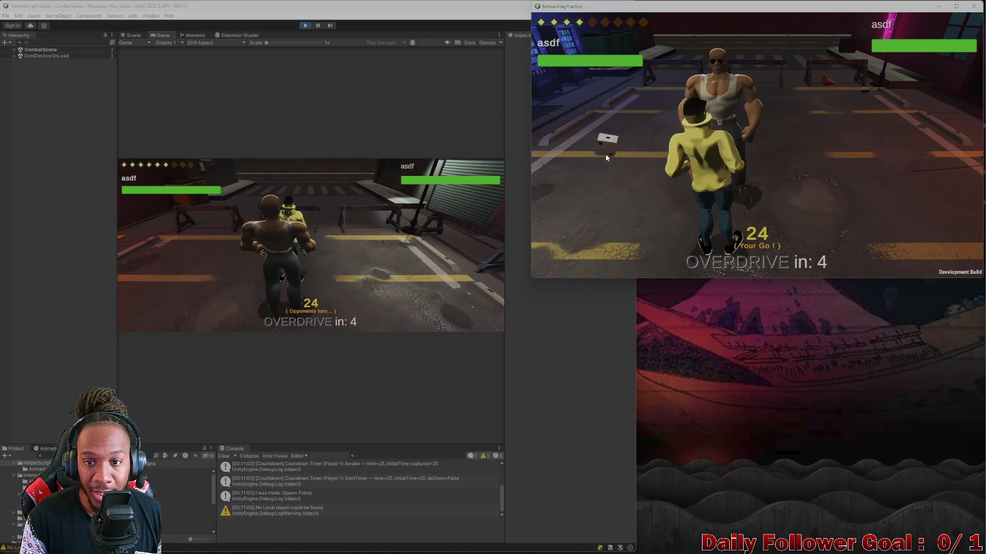
# Roll the die in the build and end its turn
pyautogui.click(606, 148)
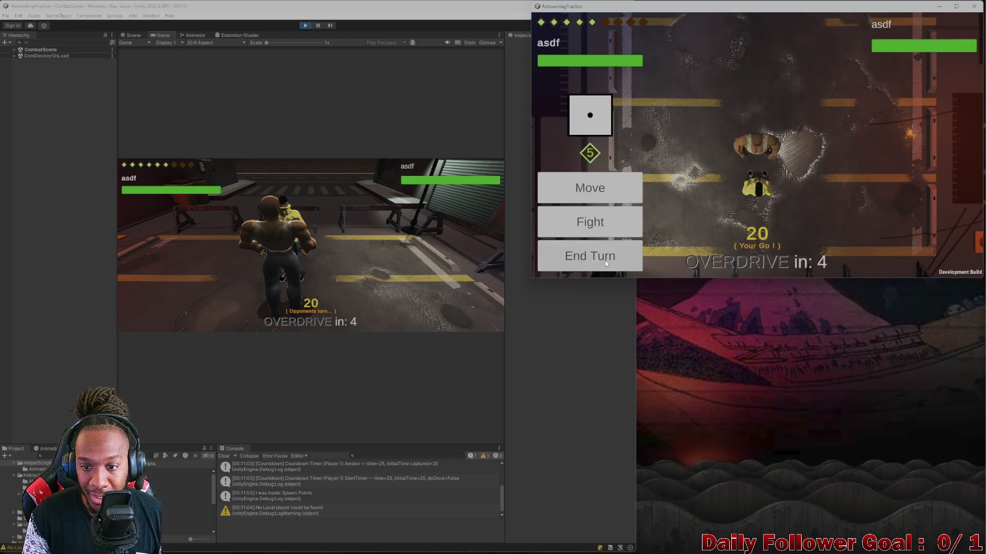
pyautogui.click(605, 260)
pyautogui.click(212, 268)
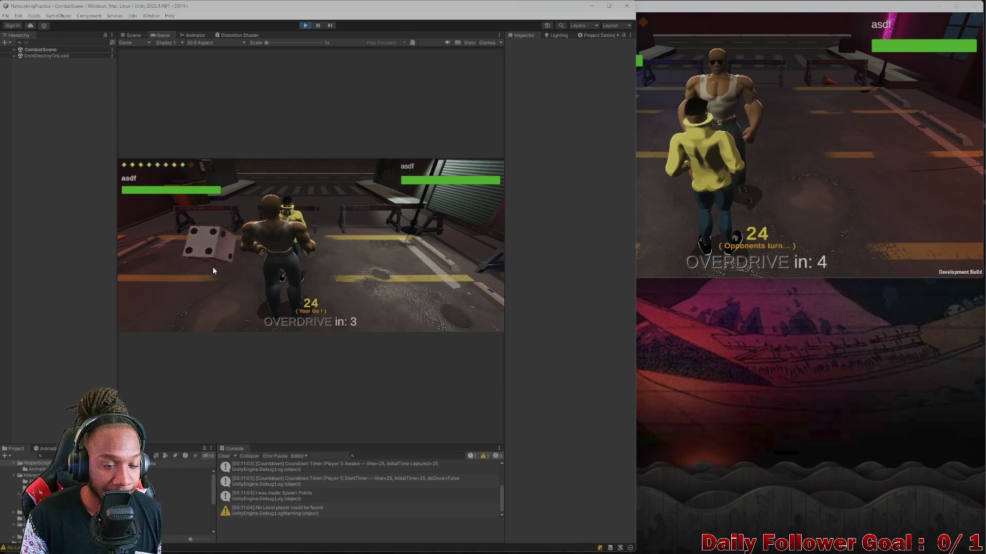
# In the editor, roll, confirm an Ire attack, move to the marked tile, and end the turn
pyautogui.click(213, 269)
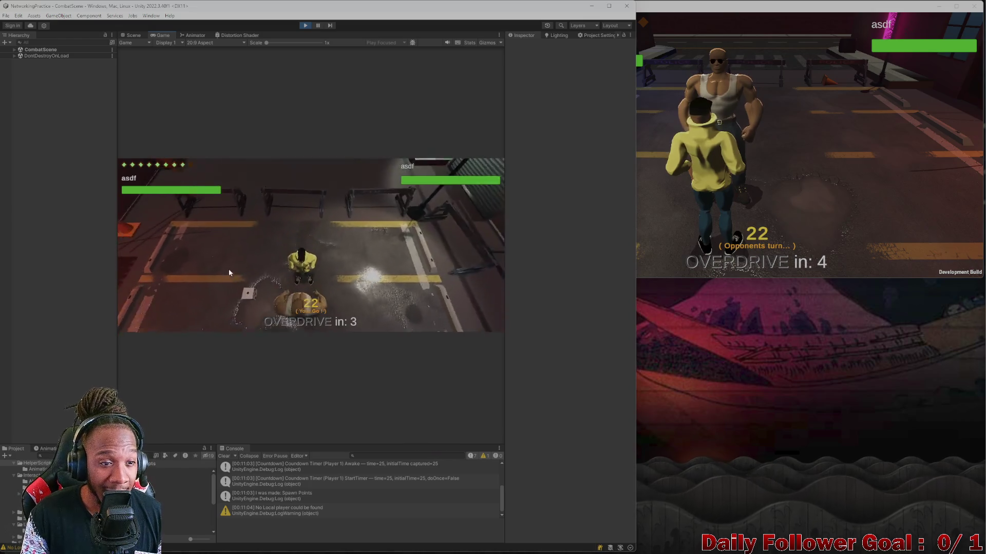
pyautogui.click(174, 292)
pyautogui.click(177, 271)
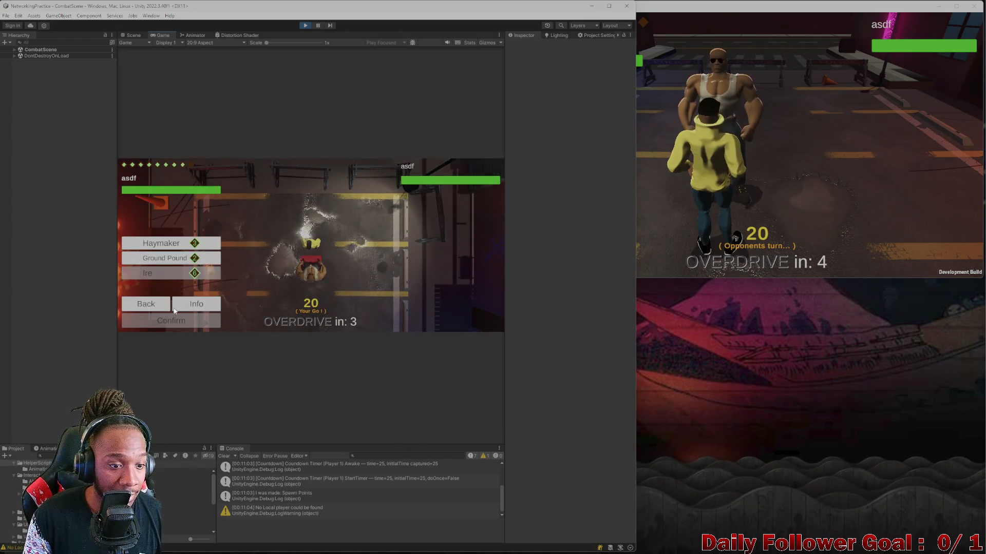
pyautogui.click(183, 320)
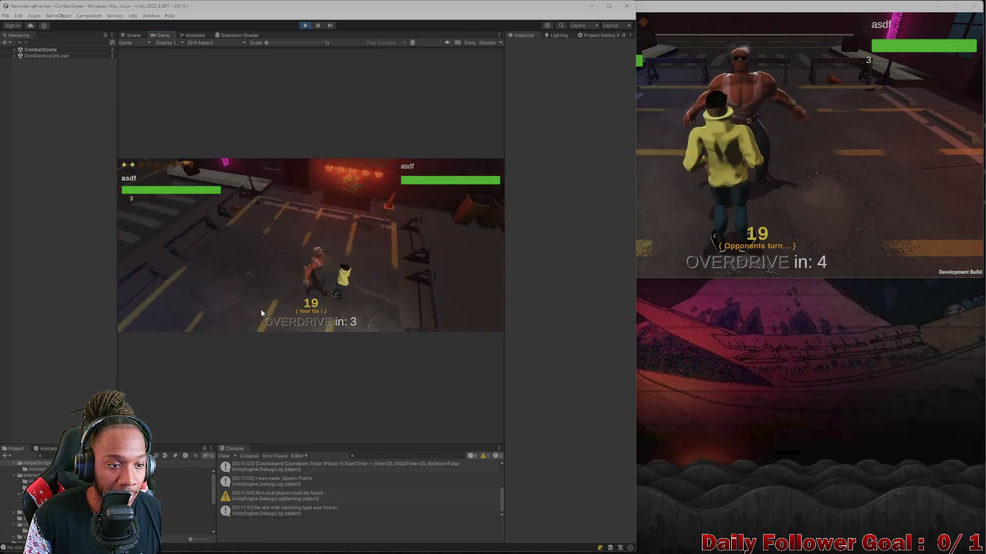
pyautogui.click(200, 280)
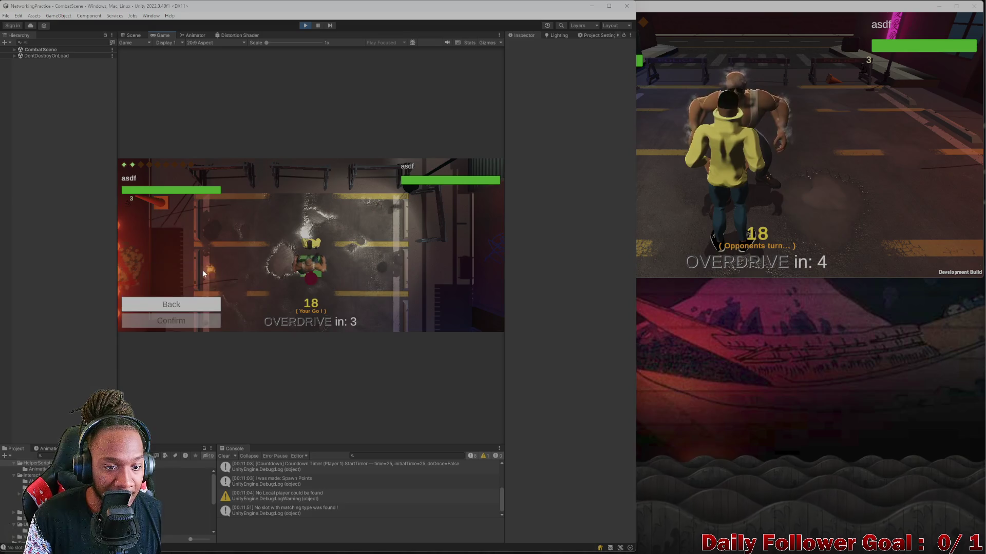
pyautogui.click(316, 274)
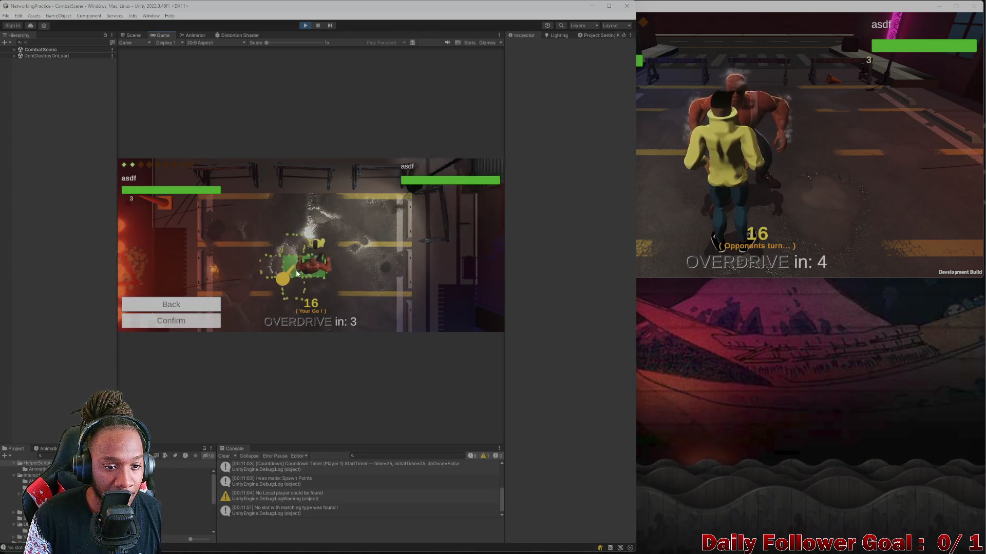
pyautogui.click(174, 322)
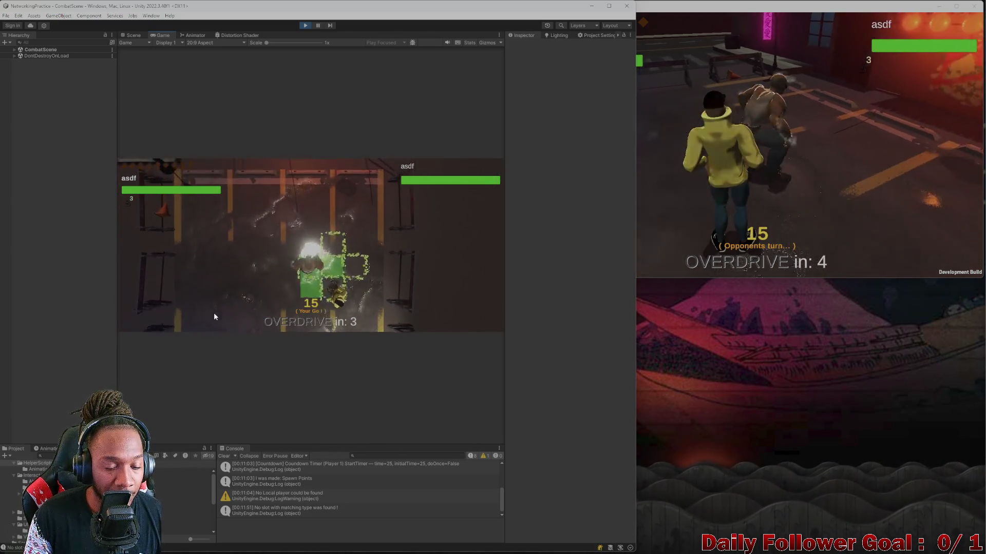
pyautogui.click(192, 316)
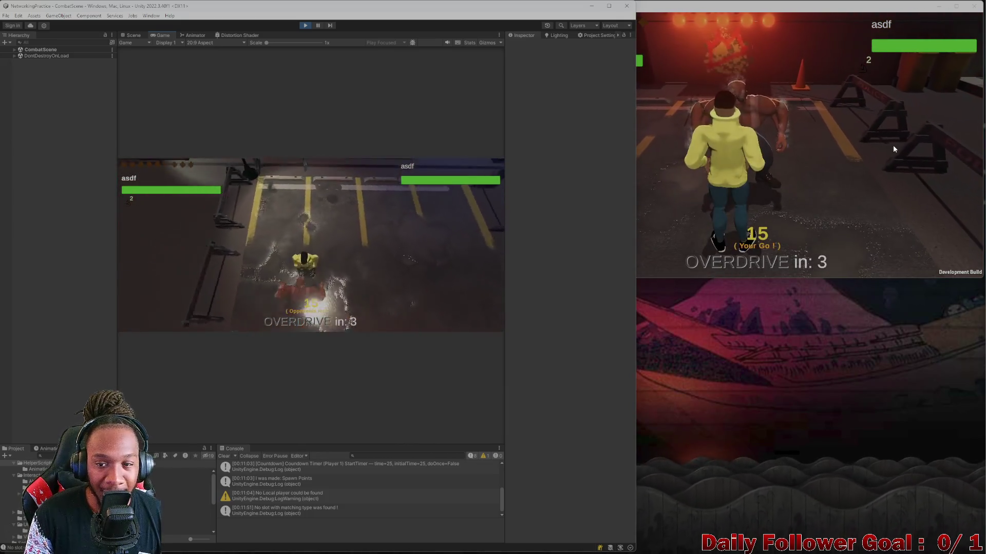
pyautogui.click(892, 145)
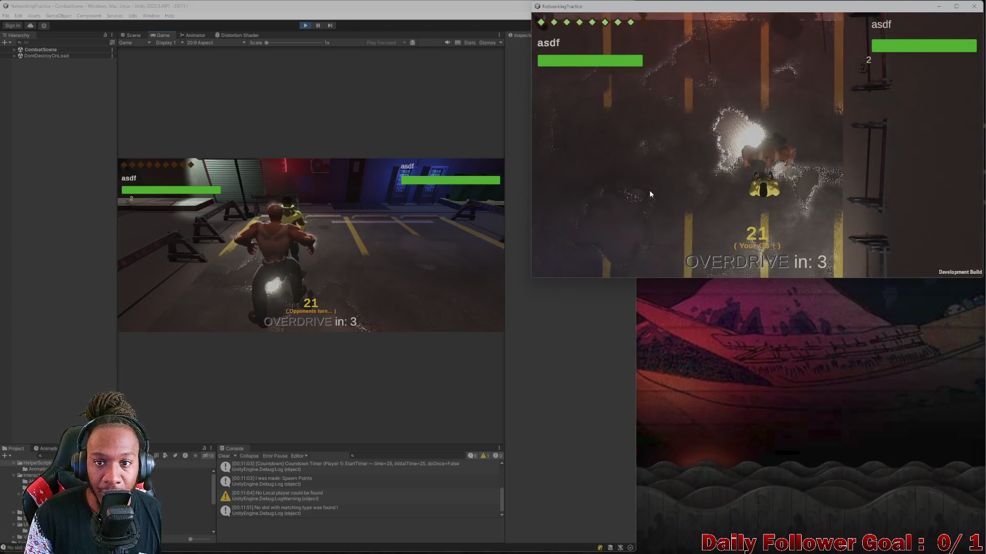
# In the build, roll and walk along the tile path, then end the turn
pyautogui.click(616, 188)
pyautogui.click(761, 185)
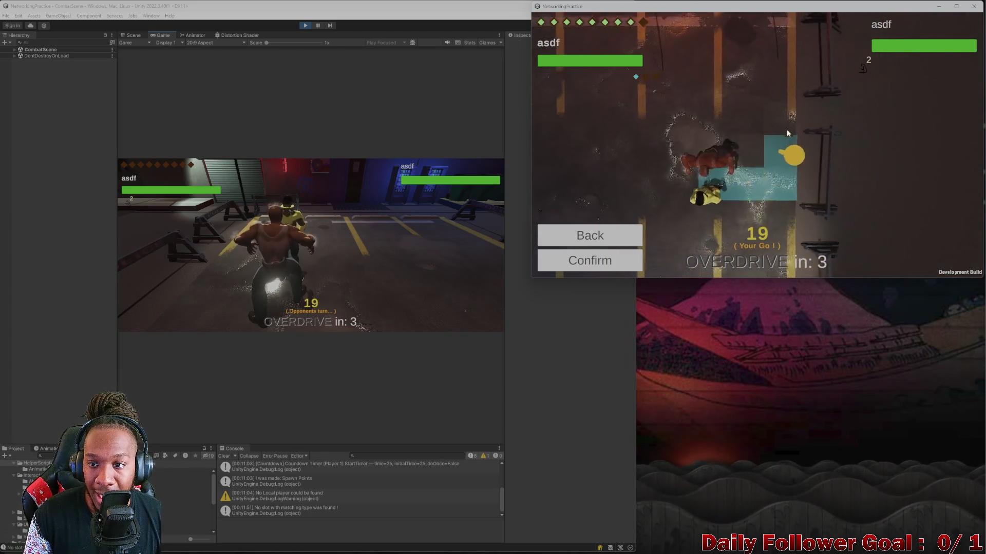
pyautogui.click(636, 262)
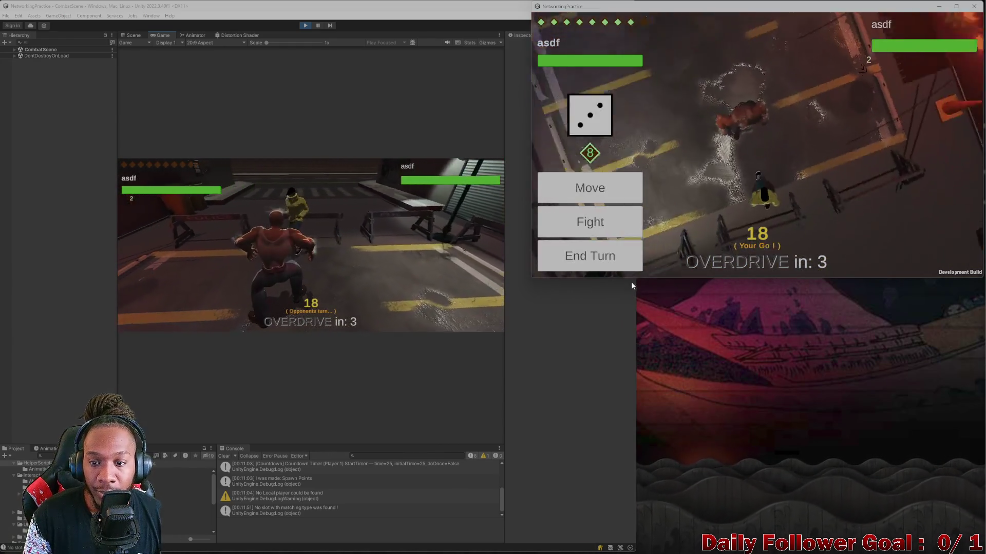
pyautogui.click(606, 263)
# Roll in the editor and confirm an attack that hits the opponent for -25
pyautogui.click(202, 242)
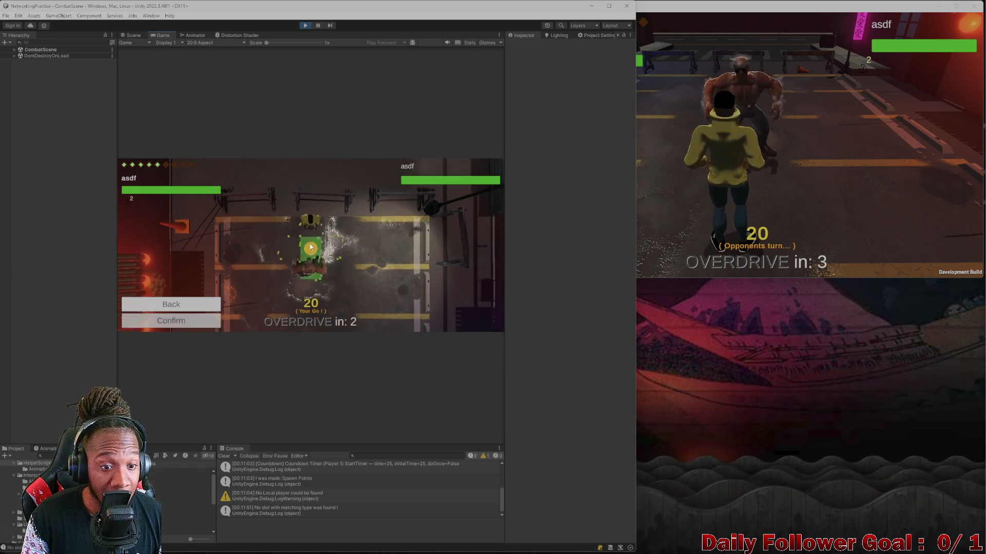
pyautogui.click(208, 318)
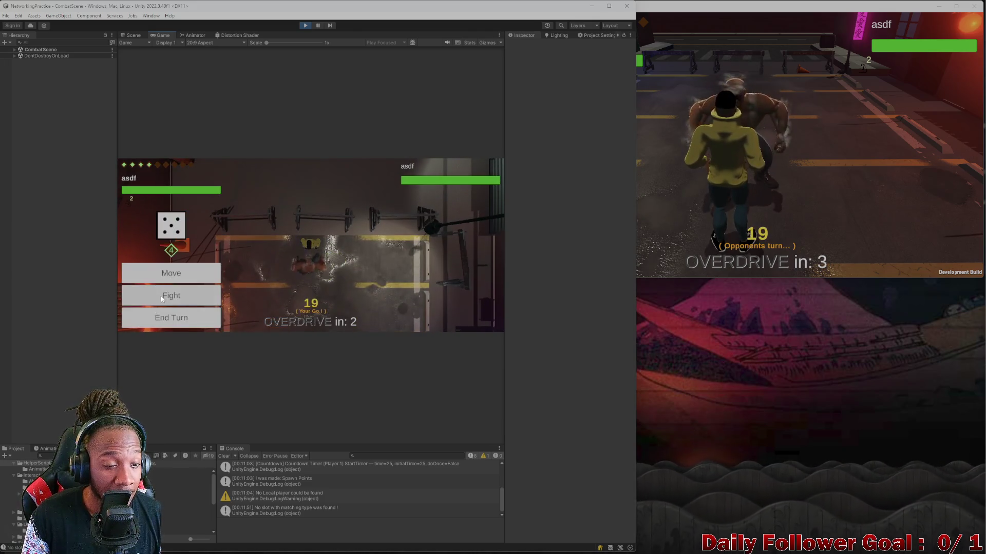
pyautogui.click(161, 296)
pyautogui.click(210, 320)
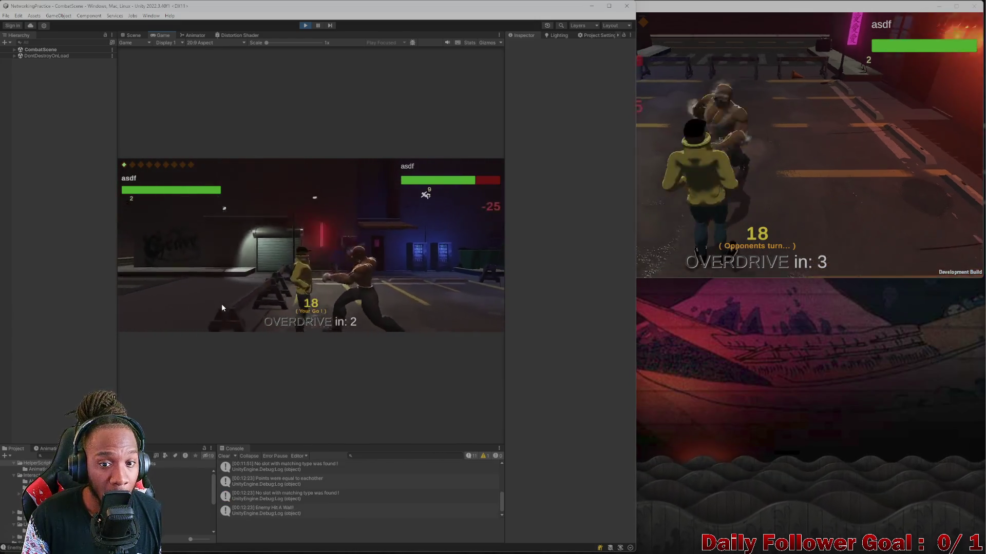
# Pass the turn, hit the stunned opponent with another 25-damage attack, and end the turn
pyautogui.click(190, 320)
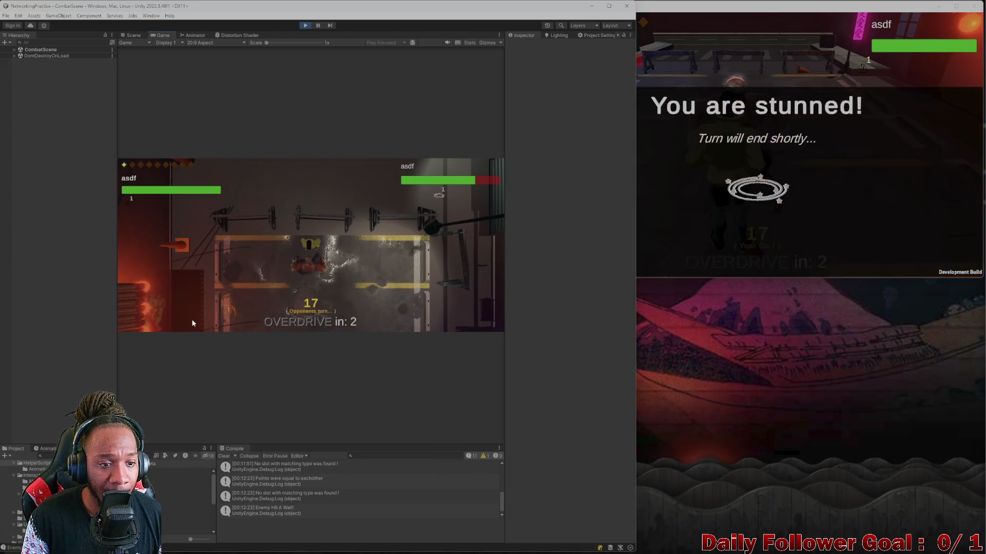
pyautogui.click(698, 194)
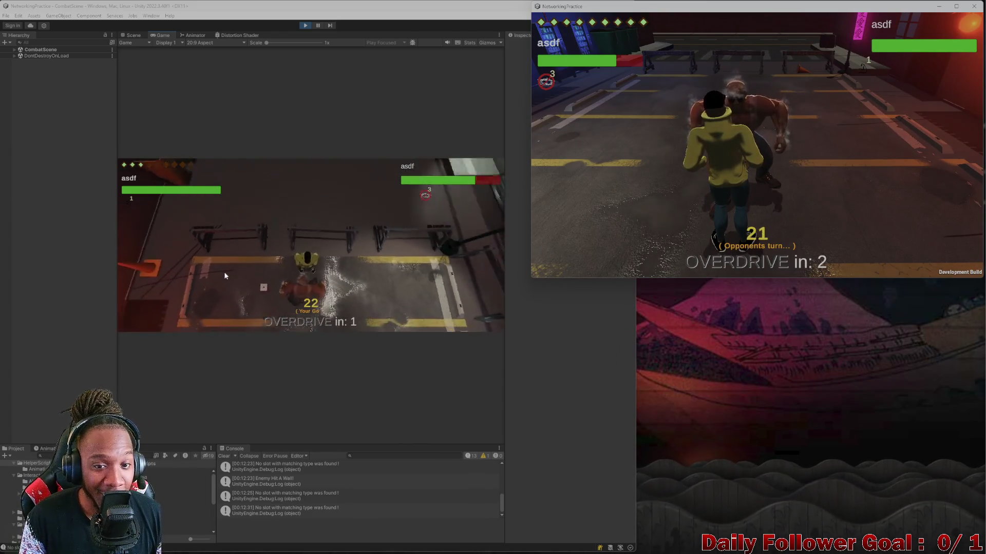
pyautogui.click(215, 273)
pyautogui.click(190, 274)
pyautogui.click(183, 253)
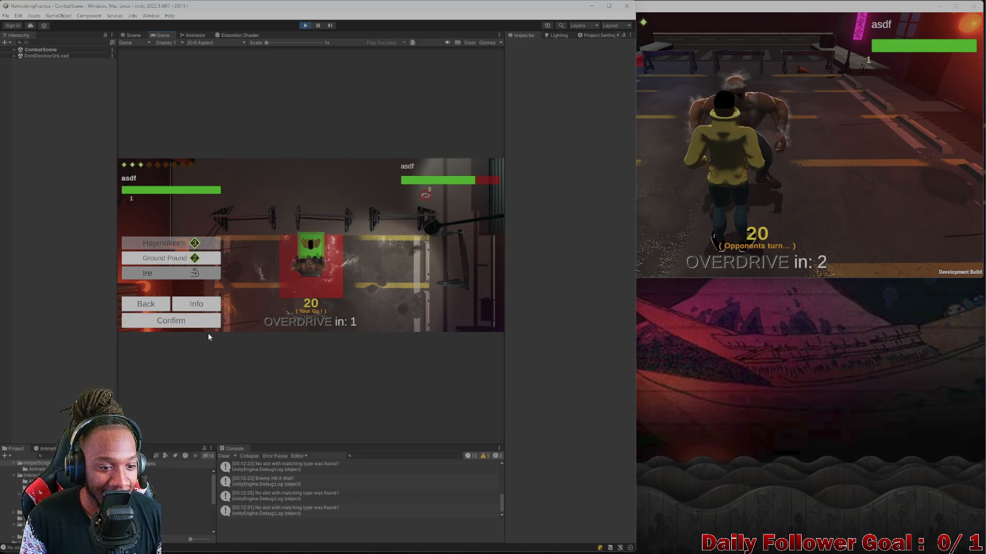
pyautogui.click(198, 322)
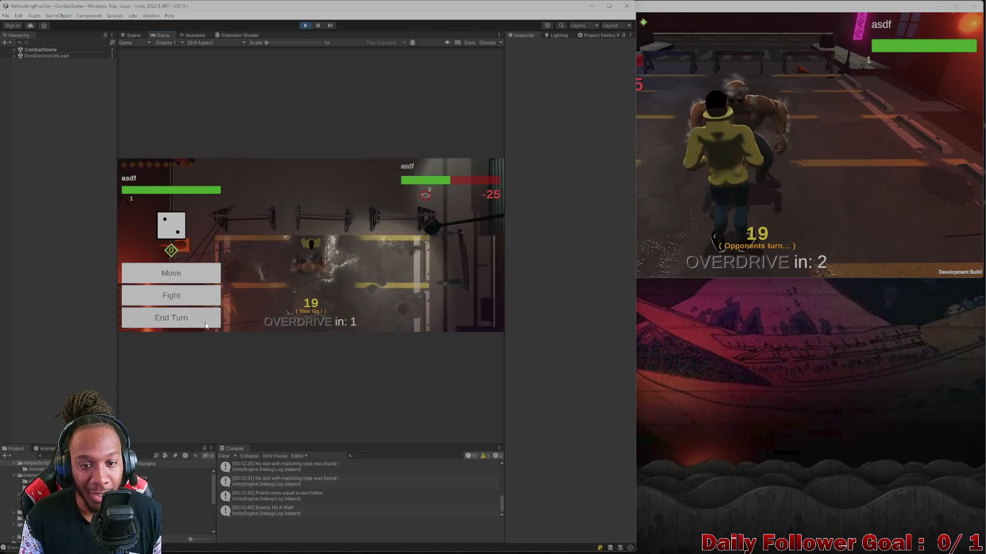
pyautogui.click(167, 315)
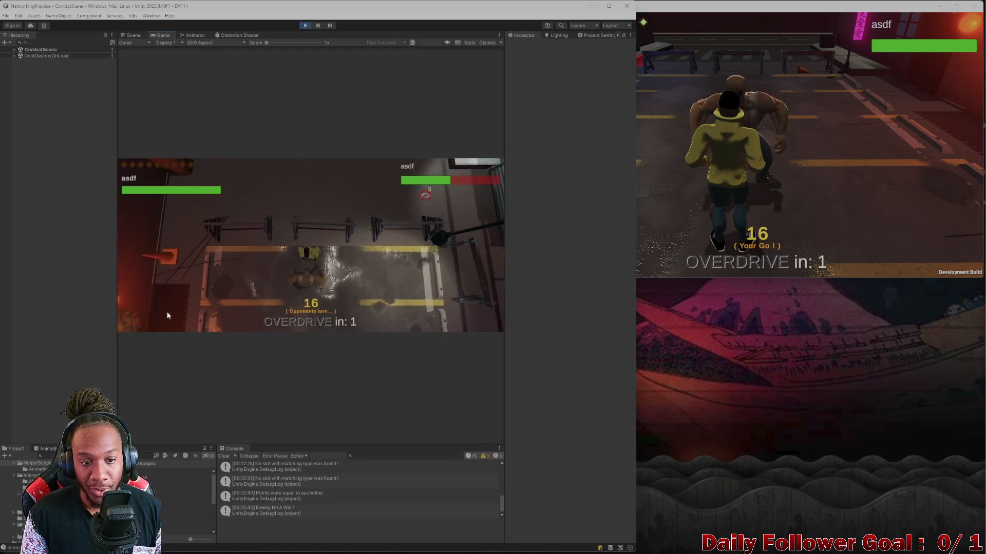
pyautogui.click(805, 118)
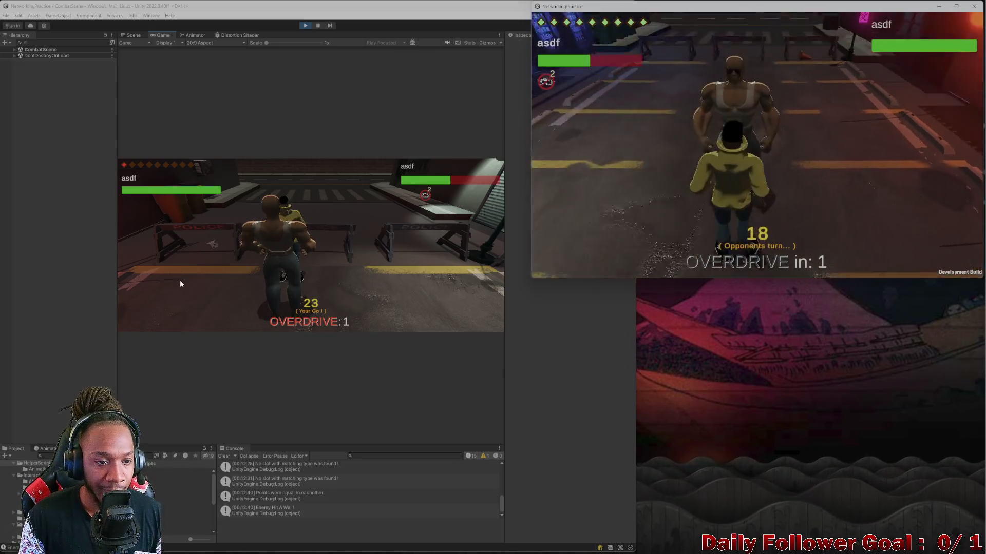
# Roll, land a Ground Pound attack on the opponent, then end both players' turns
pyautogui.click(210, 252)
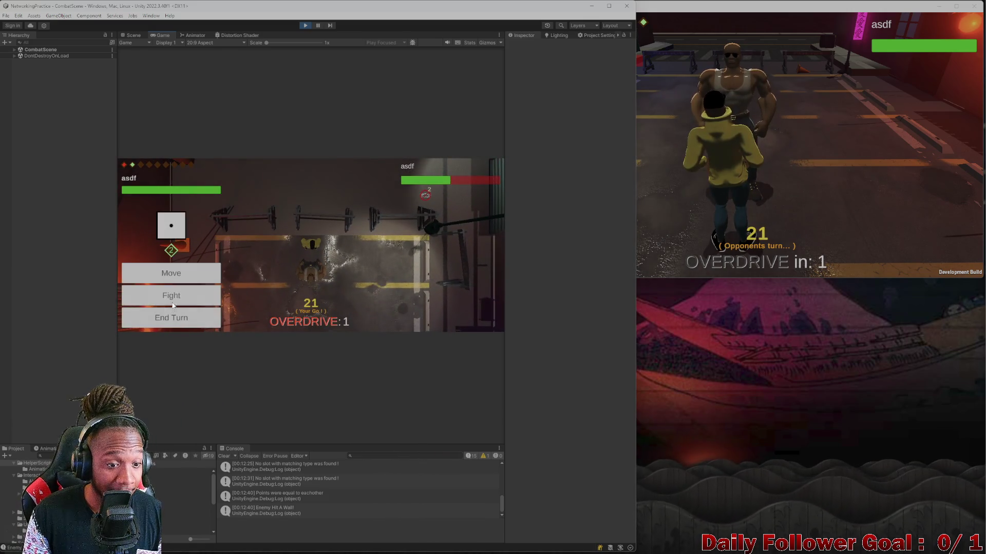
pyautogui.click(171, 294)
pyautogui.click(164, 259)
pyautogui.click(186, 323)
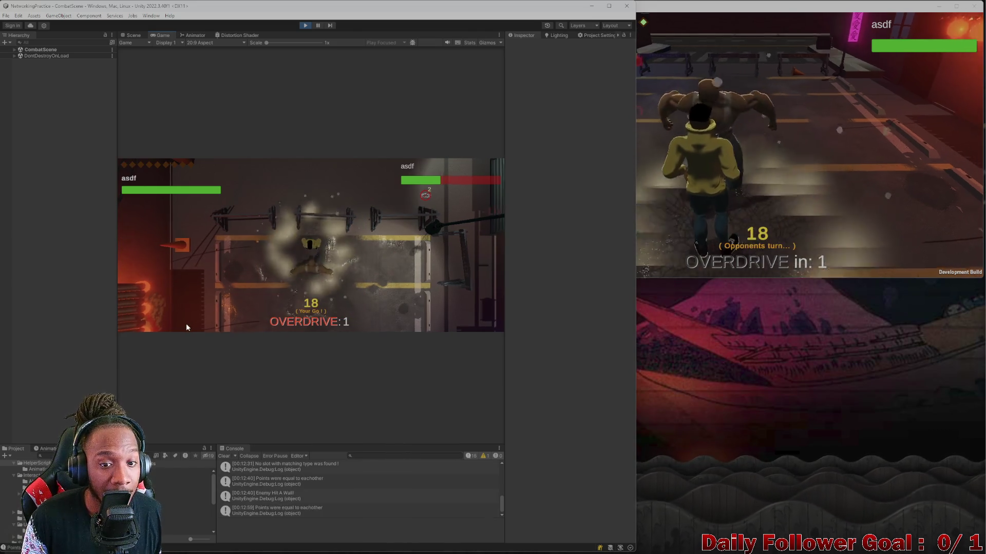
pyautogui.click(754, 153)
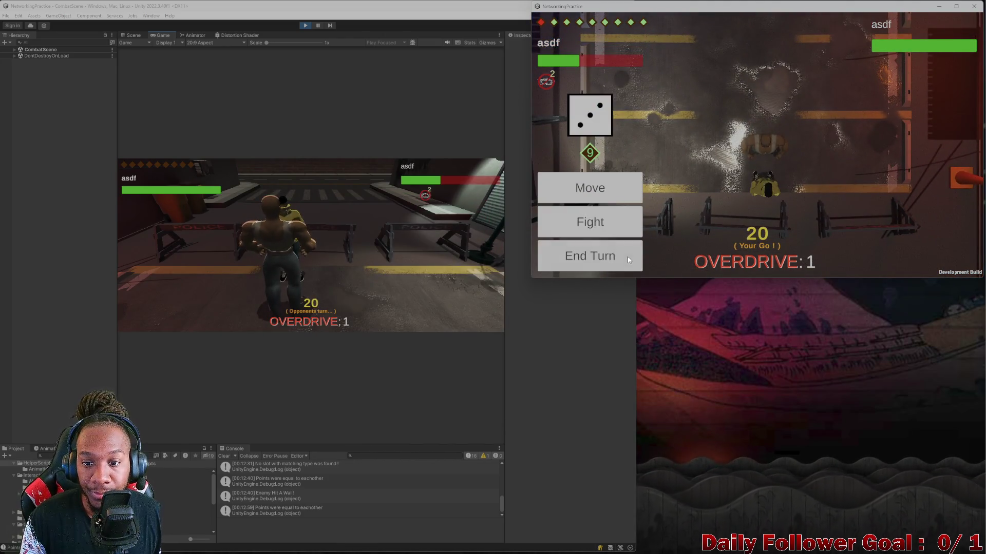
pyautogui.click(630, 257)
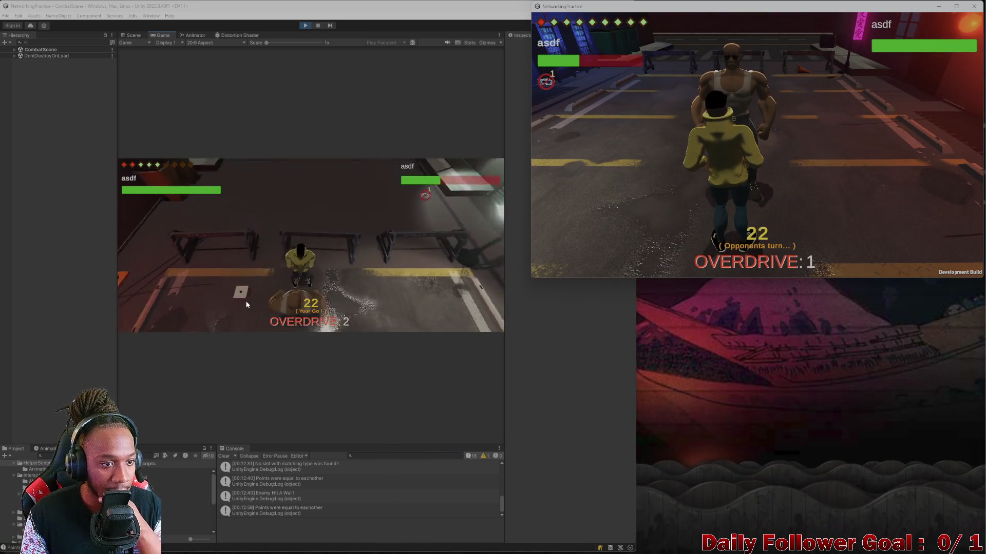
# Pass another round of turns and commit an action for the editor player
pyautogui.click(186, 325)
pyautogui.click(185, 325)
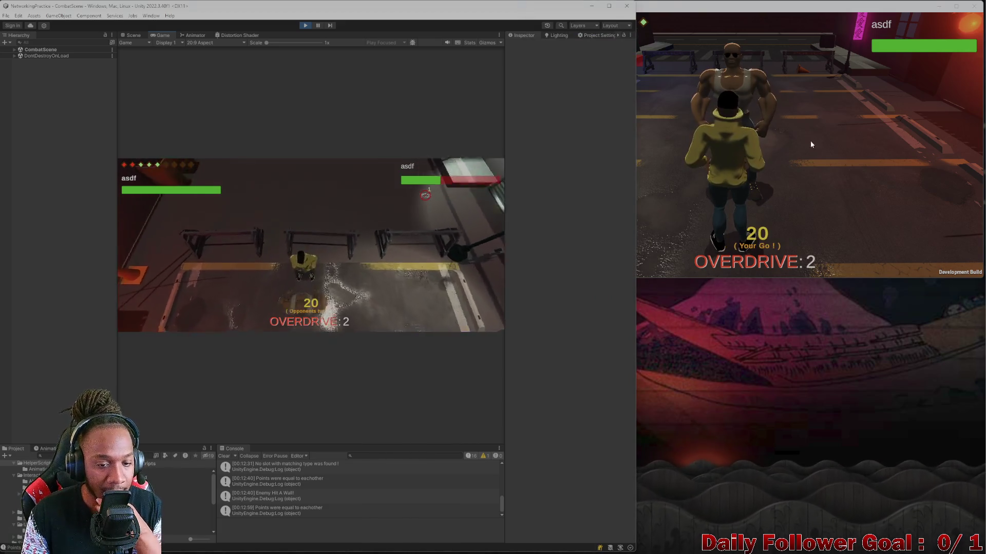
pyautogui.click(777, 164)
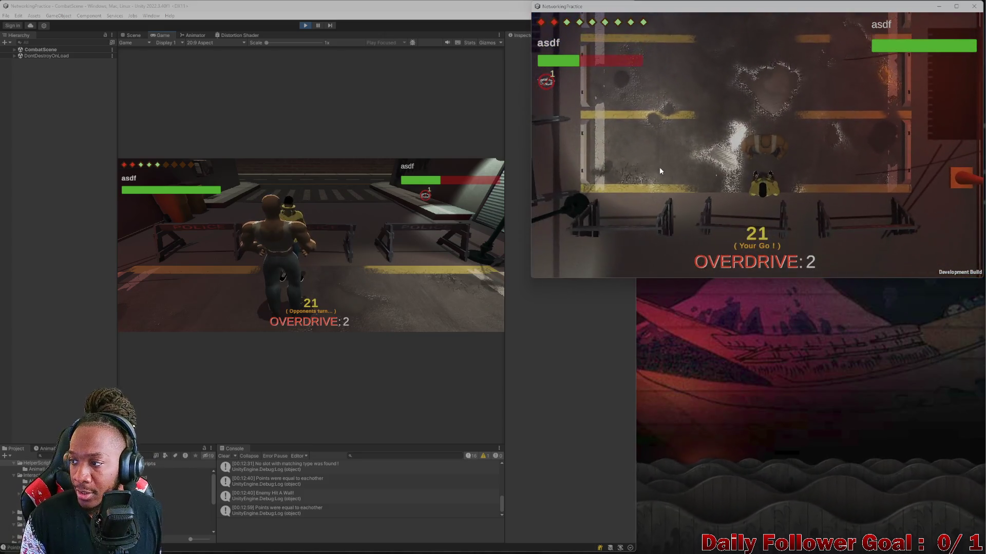
pyautogui.click(592, 249)
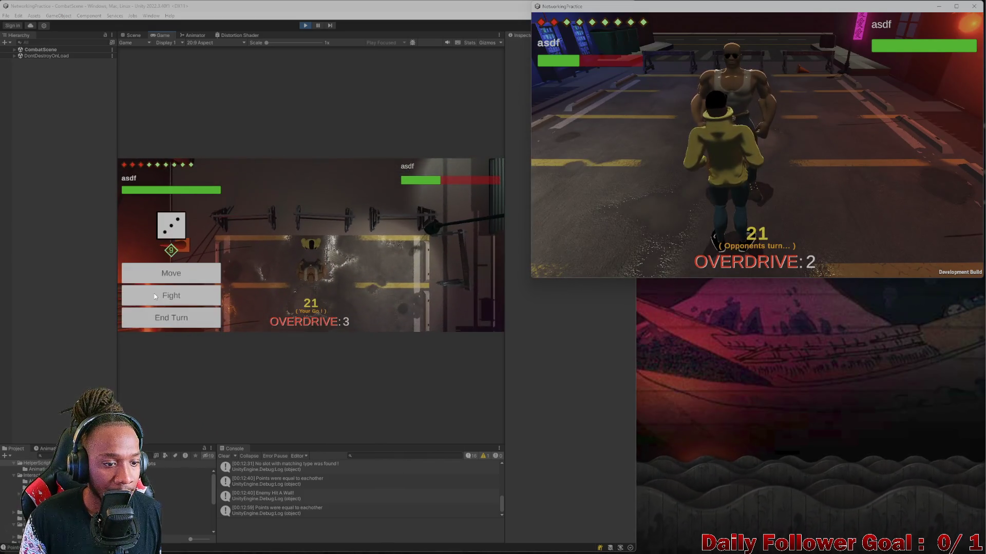
pyautogui.click(203, 268)
pyautogui.click(190, 304)
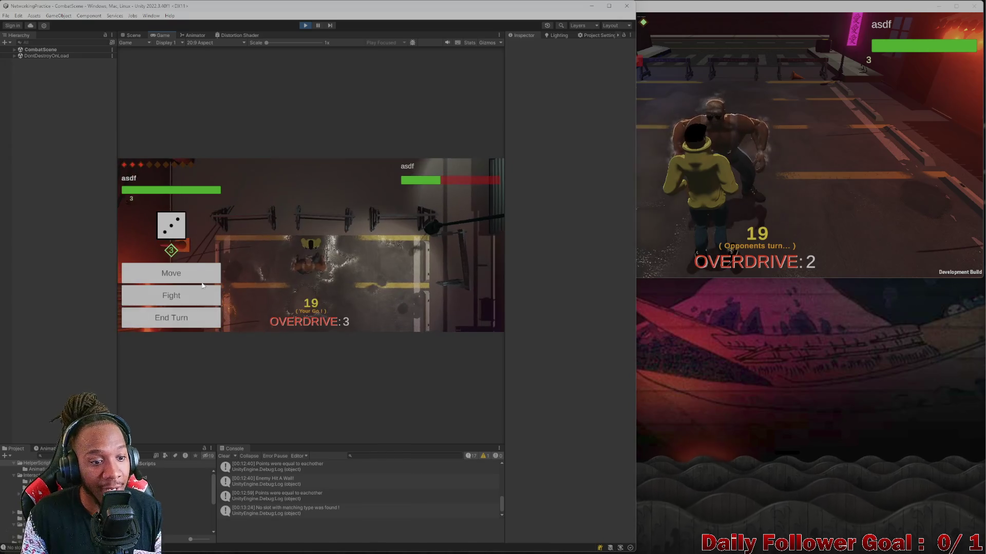
# Attack the opponent again and finish the match with another Ground Pound strike
pyautogui.click(180, 294)
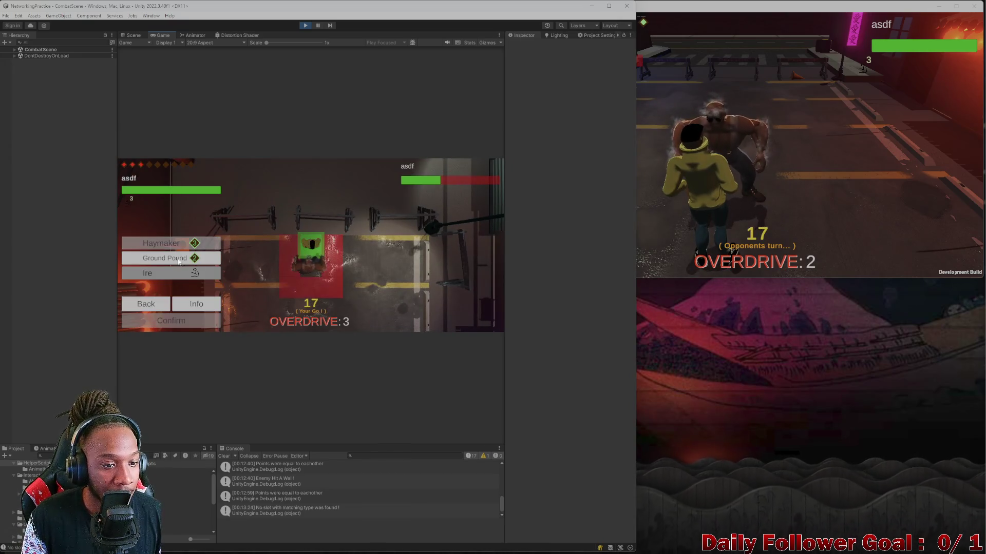
pyautogui.click(769, 168)
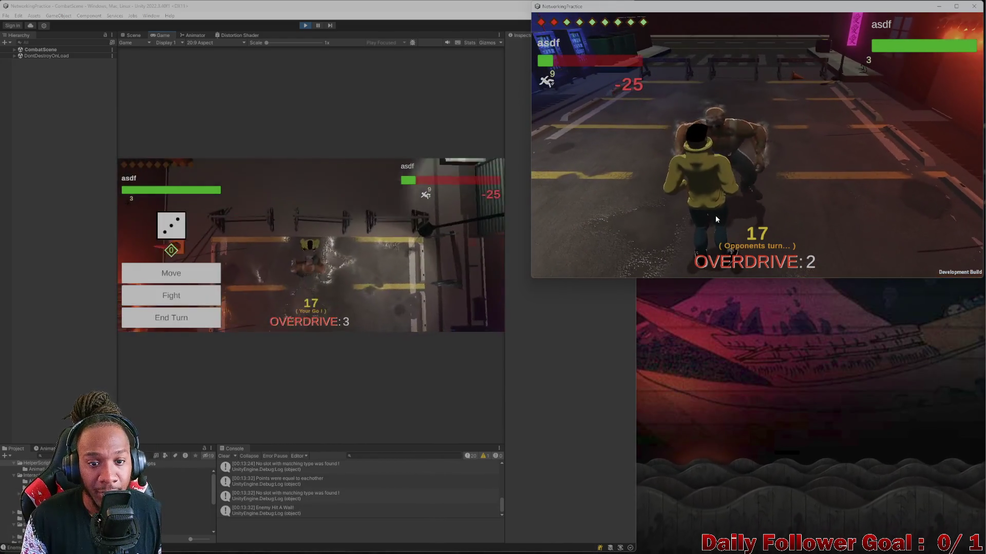
pyautogui.click(183, 319)
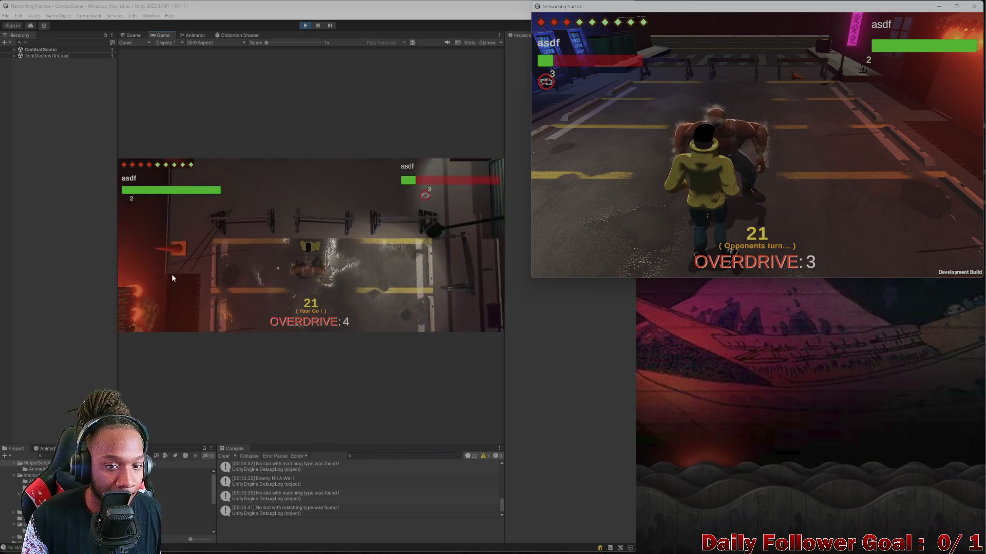
pyautogui.click(171, 287)
pyautogui.click(171, 289)
pyautogui.click(172, 258)
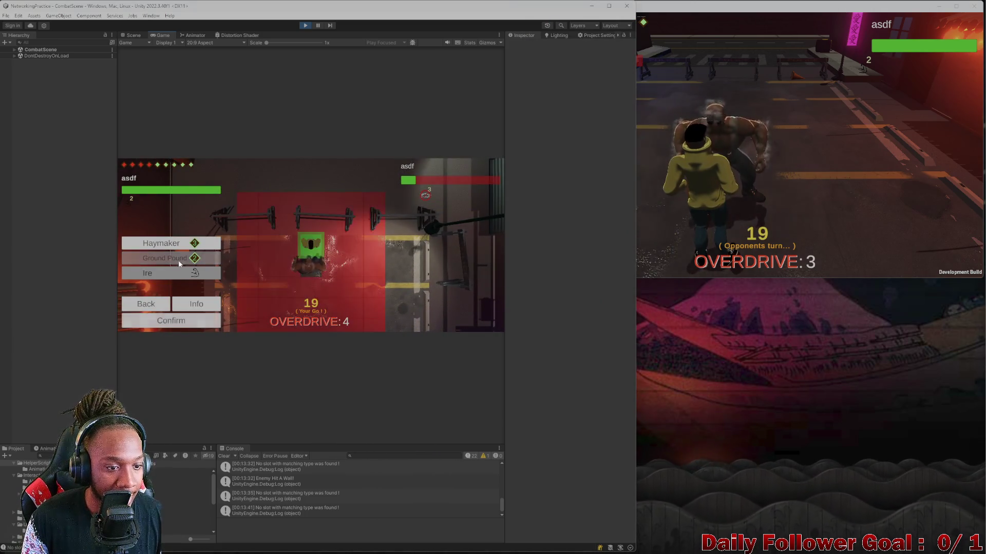
pyautogui.click(202, 318)
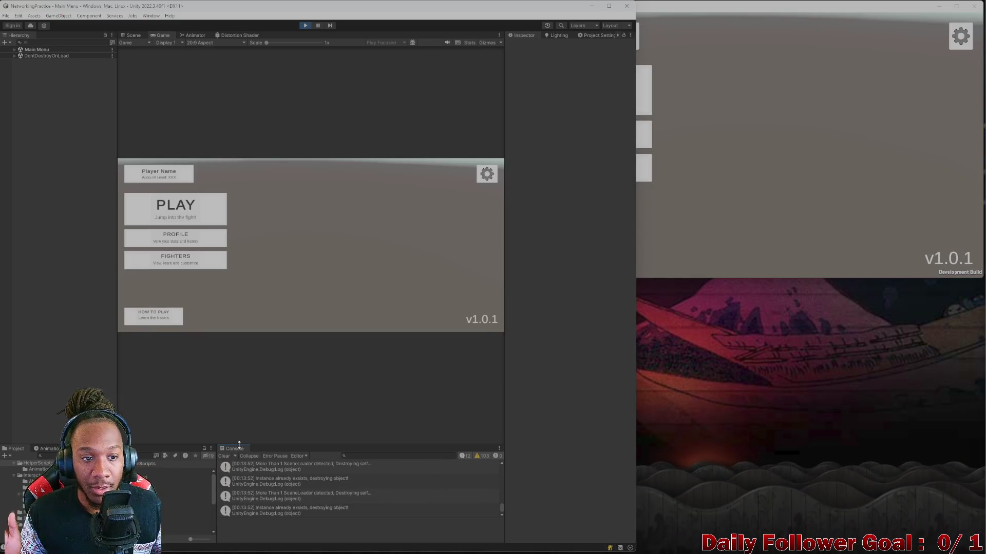
# Visit the FIGHTERS, HOW TO PLAY and lobby screens, returning to the main menu each time
pyautogui.click(205, 266)
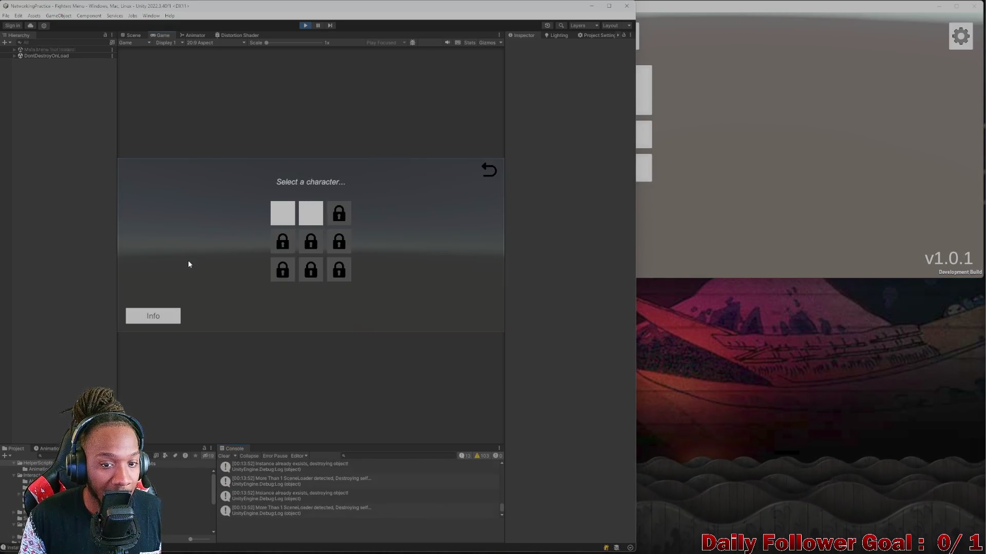
pyautogui.click(485, 171)
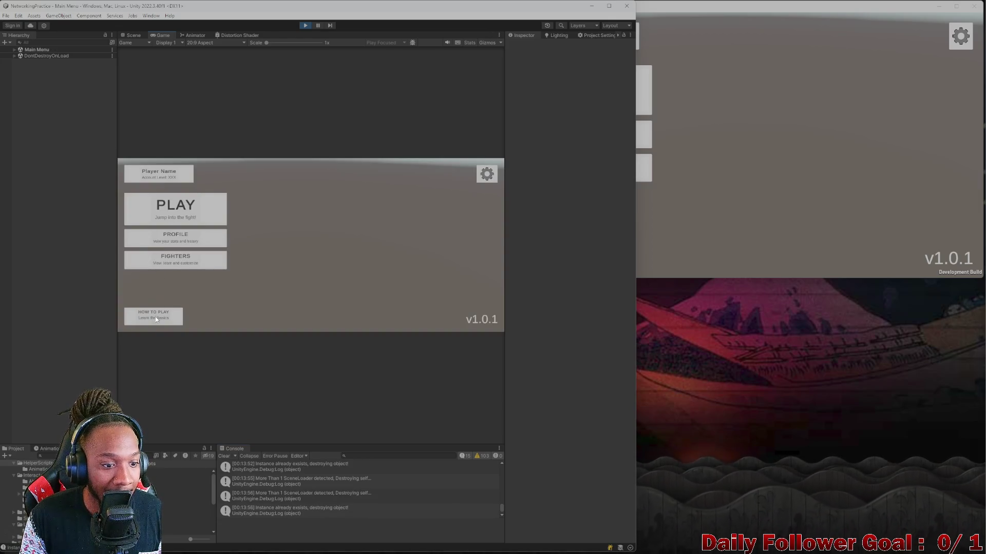
pyautogui.click(157, 318)
pyautogui.click(490, 170)
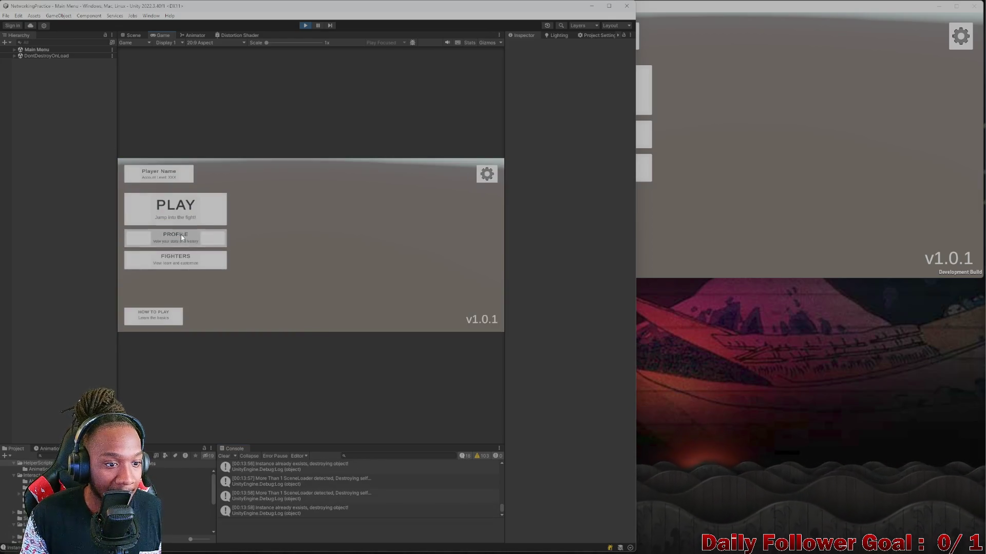
pyautogui.click(199, 208)
pyautogui.click(488, 171)
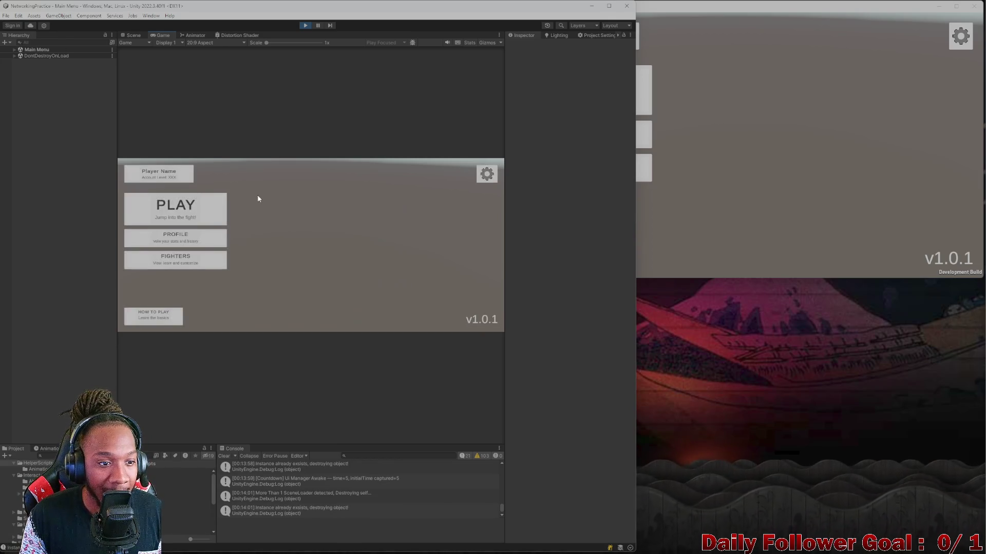
# Connect the editor and standalone players as 'sdfg', then disconnect from the countdown
pyautogui.click(189, 209)
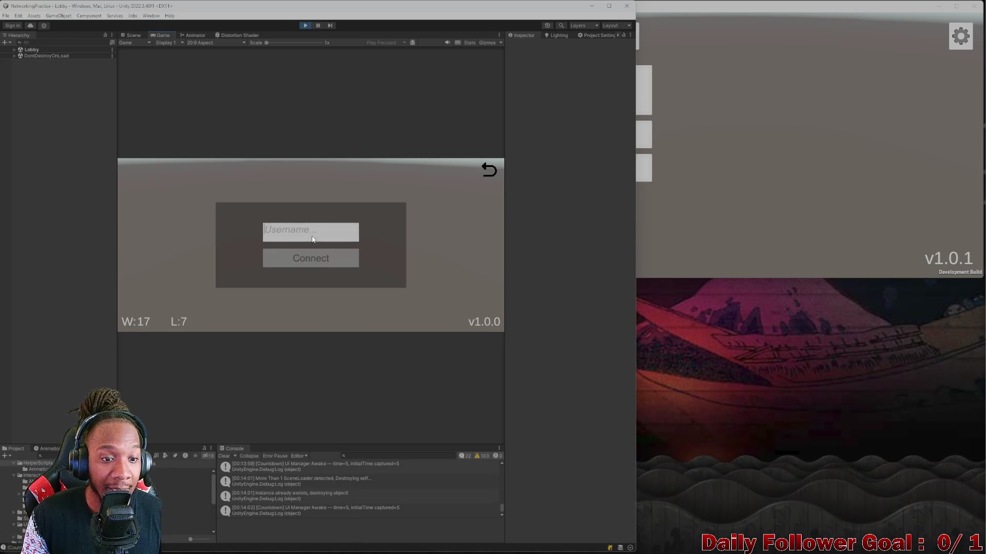
pyautogui.write('sdfg')
pyautogui.click(318, 265)
pyautogui.click(596, 90)
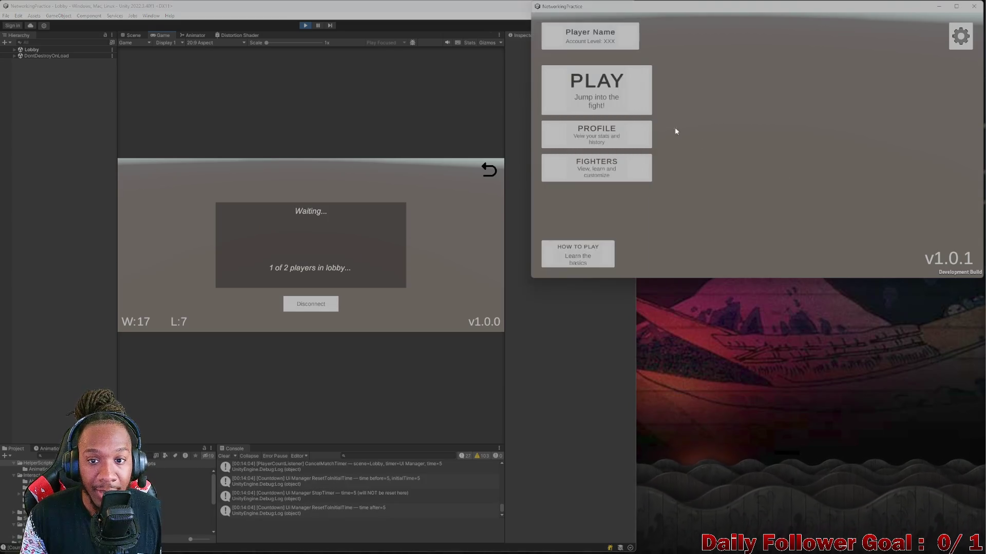
pyautogui.click(711, 129)
pyautogui.write('sdfg')
pyautogui.click(719, 165)
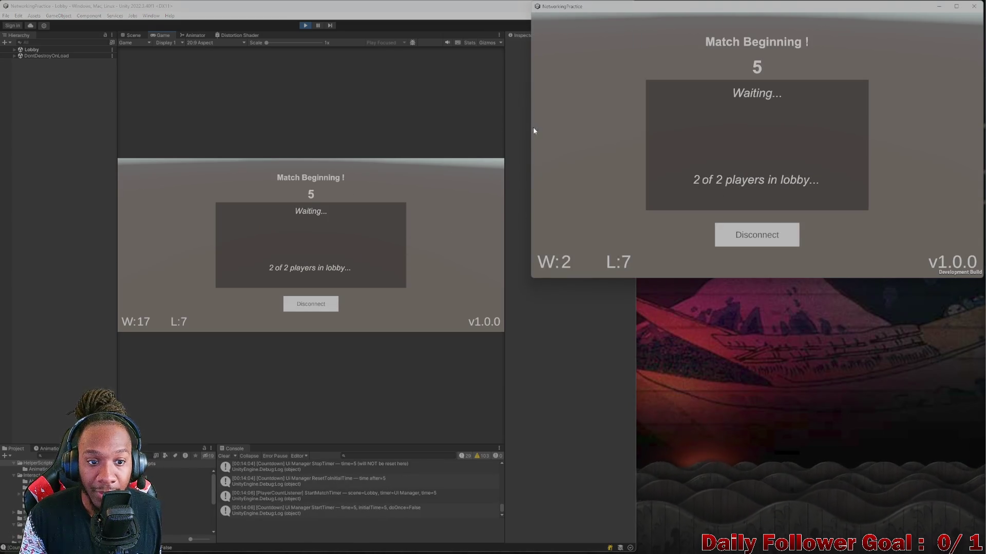
pyautogui.click(295, 301)
# Reconnect both players with username 'sdfg' and disconnect from the countdown lobby again
pyautogui.click(154, 206)
pyautogui.write('sdfg')
pyautogui.click(333, 256)
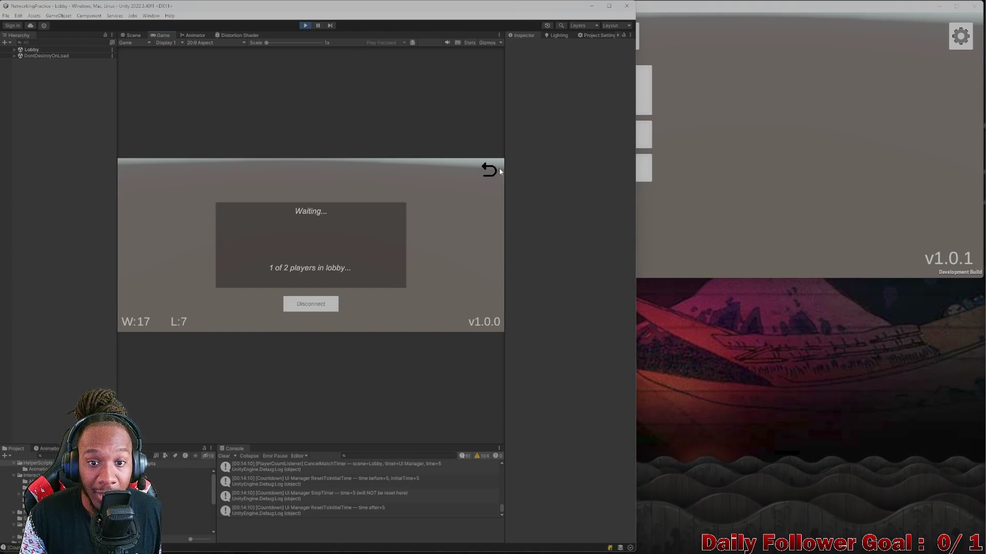
pyautogui.click(491, 170)
pyautogui.click(635, 103)
pyautogui.click(636, 102)
pyautogui.write('sdfg')
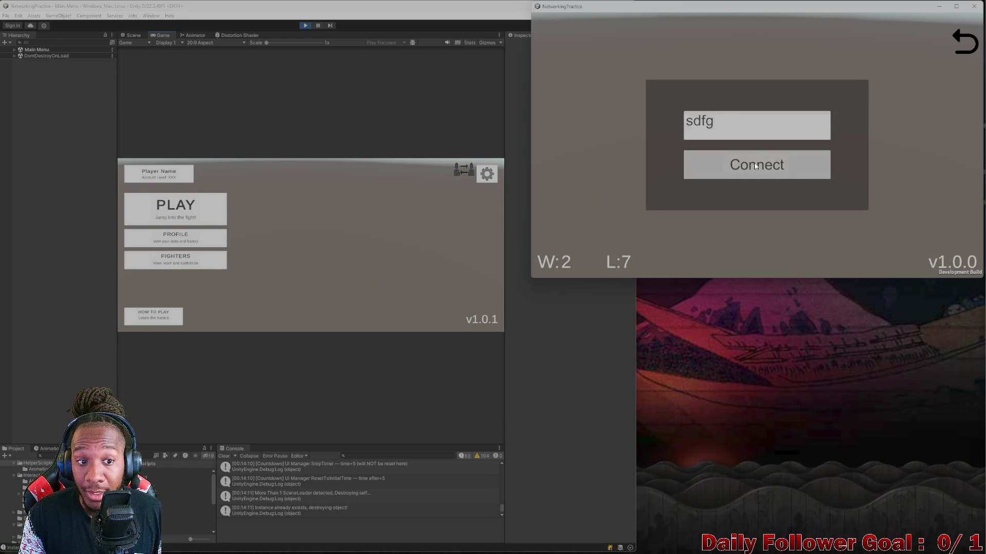
pyautogui.click(754, 163)
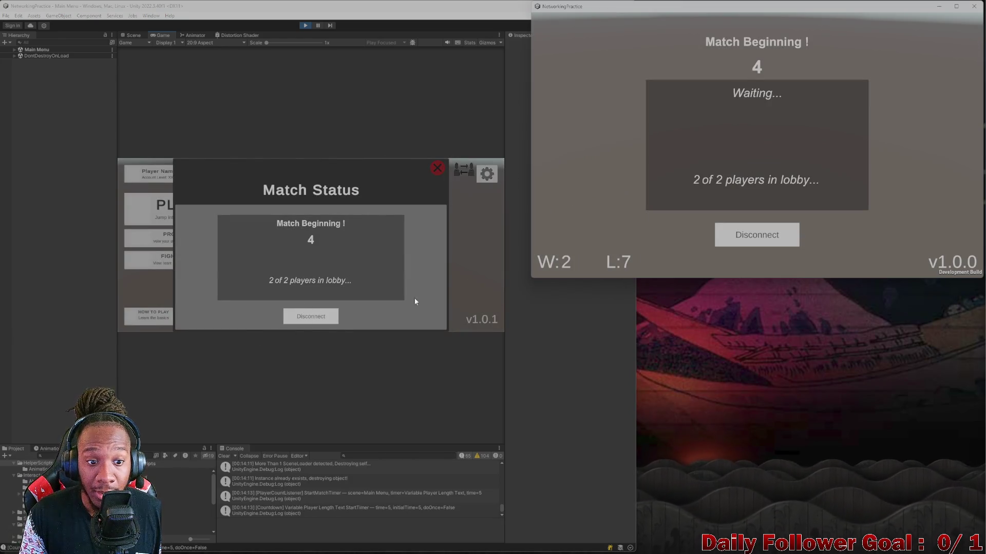
pyautogui.click(311, 316)
# Connect both players once more as 'sdfg', then disconnect both back to the main menu
pyautogui.click(185, 210)
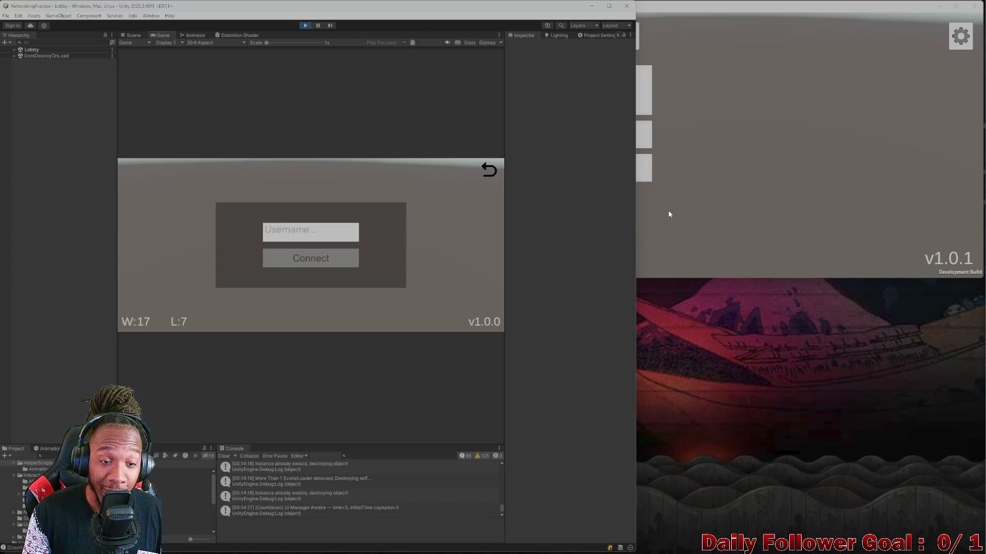
pyautogui.write('sdfg')
pyautogui.click(331, 256)
pyautogui.click(745, 159)
pyautogui.click(595, 88)
pyautogui.click(718, 124)
pyautogui.write('sdfg')
pyautogui.click(745, 164)
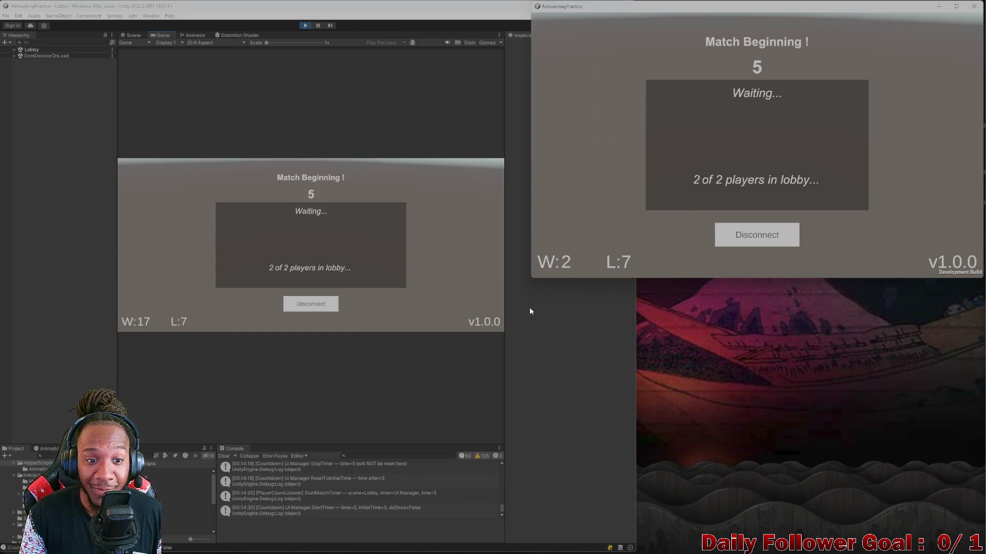
pyautogui.click(763, 234)
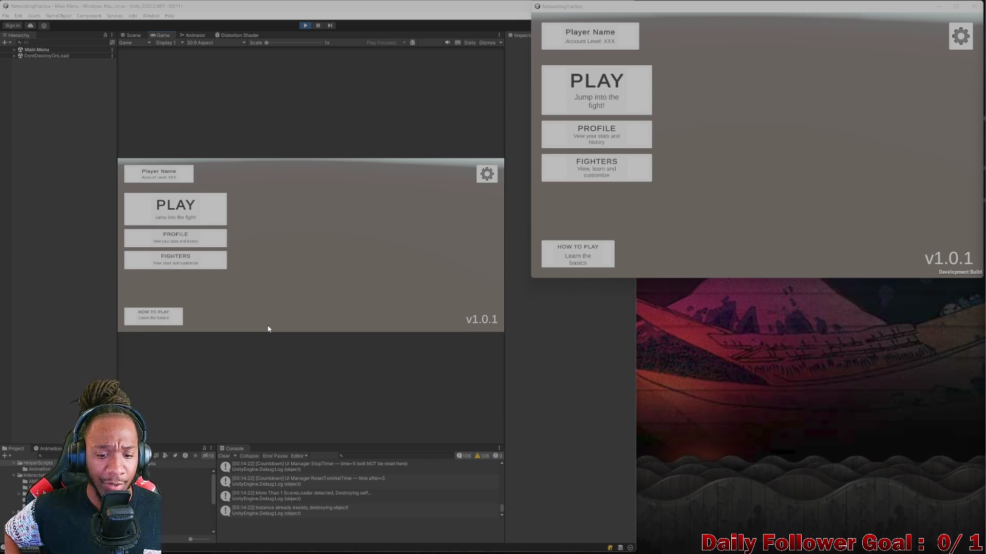
# Enlarge the Console and open the ResetToInitialTime log entry's code in Rider
pyautogui.moveTo(416, 444)
pyautogui.mouseDown()
pyautogui.moveTo(416, 315)
pyautogui.moveTo(405, 277)
pyautogui.mouseUp()
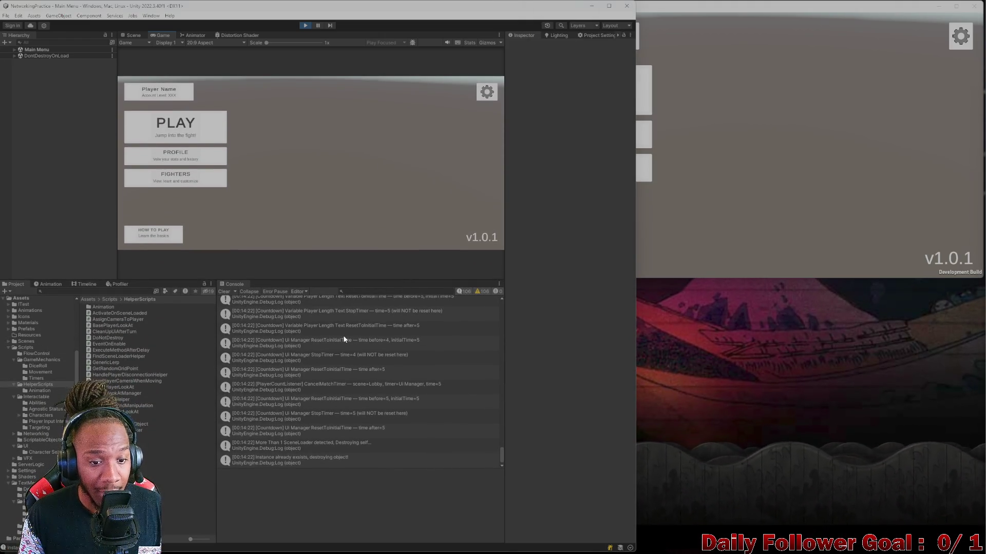
pyautogui.scroll(3, 357, 337)
pyautogui.scroll(3, 356, 337)
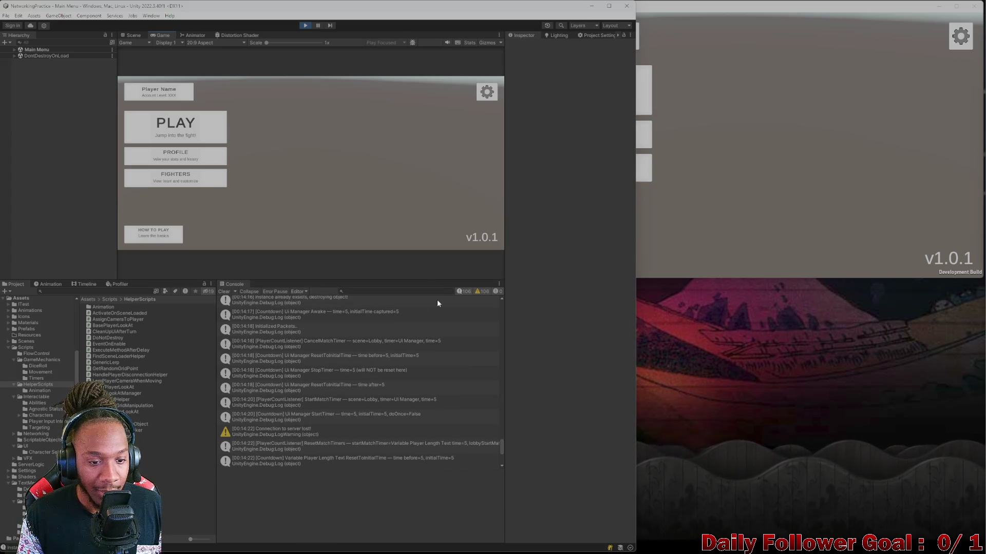
pyautogui.doubleClick(318, 355)
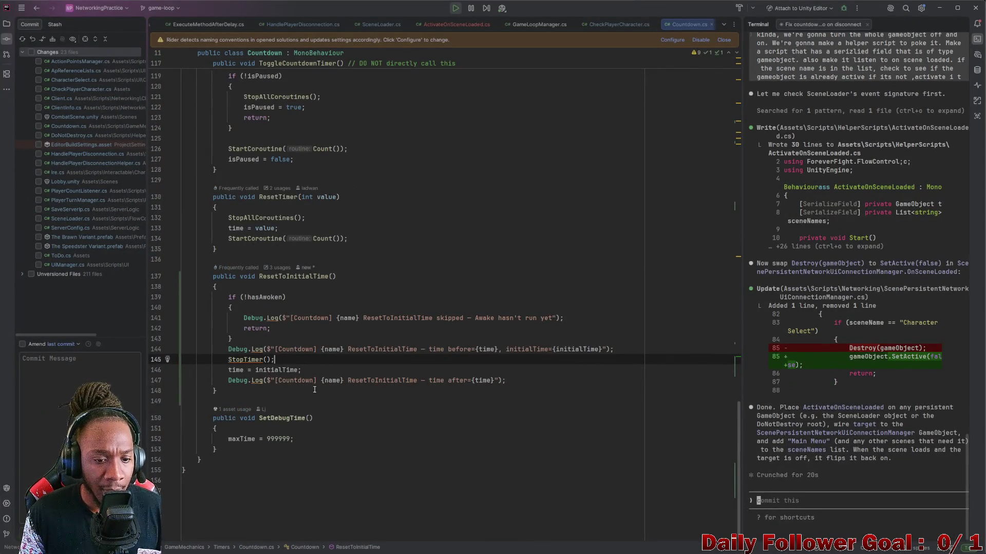
# Delete the time-after, time-before and skipped-awake Debug.Log lines, then minimize Rider
pyautogui.tripleClick(399, 381)
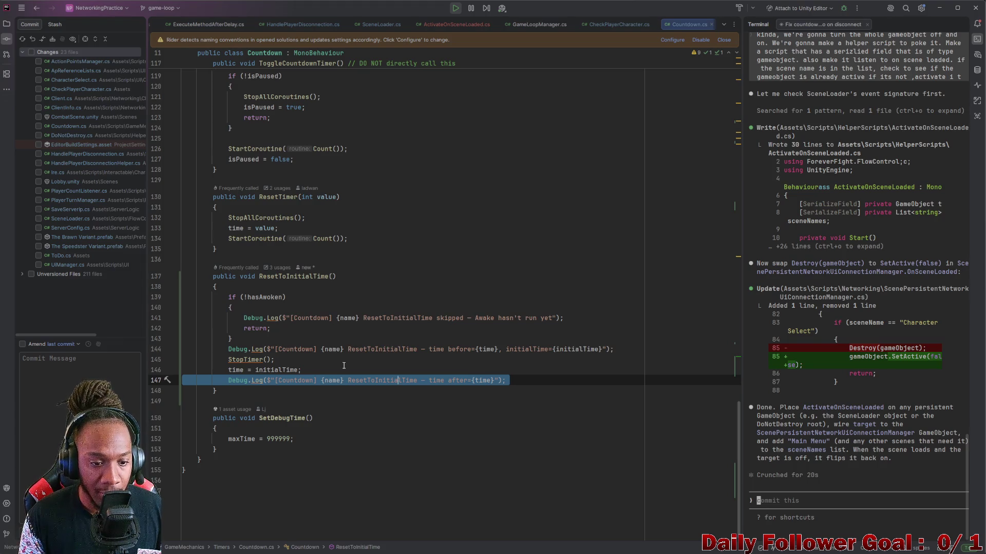
pyautogui.press('BackSpace')
pyautogui.tripleClick(344, 369)
pyautogui.press('BackSpace')
pyautogui.click(320, 336)
pyautogui.tripleClick(321, 339)
pyautogui.press('BackSpace')
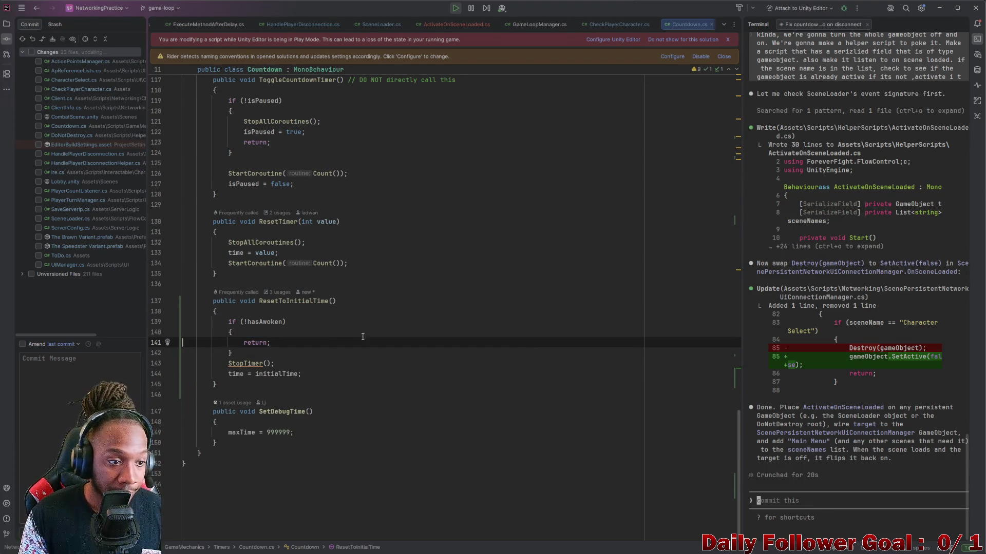
pyautogui.click(939, 7)
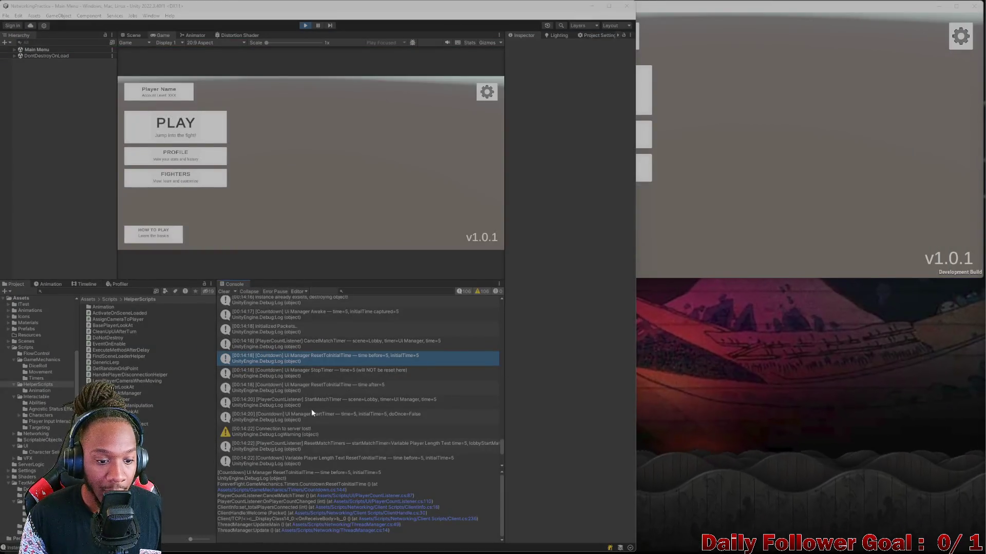
# Clear the Console log and stop Play mode
pyautogui.scroll(5, 300, 390)
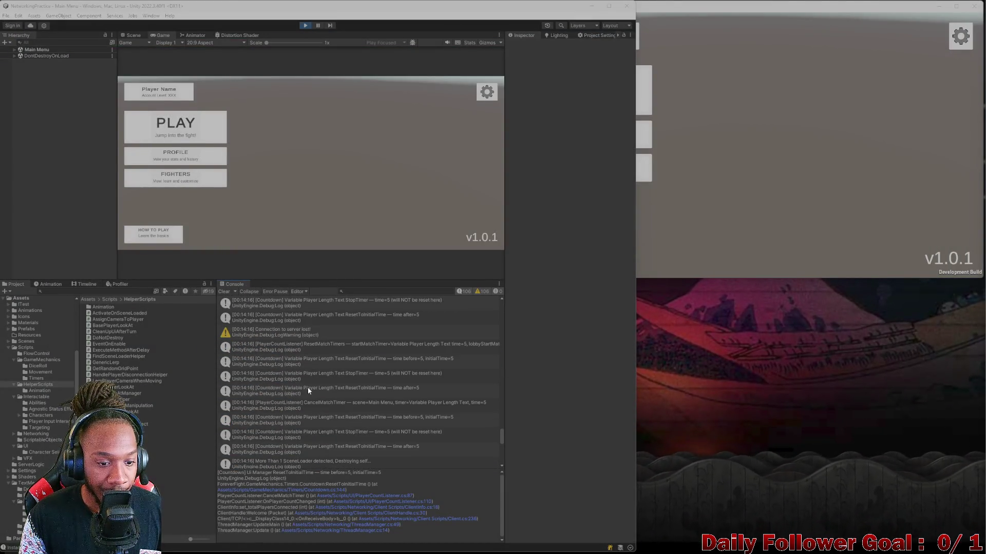
pyautogui.scroll(3, 329, 395)
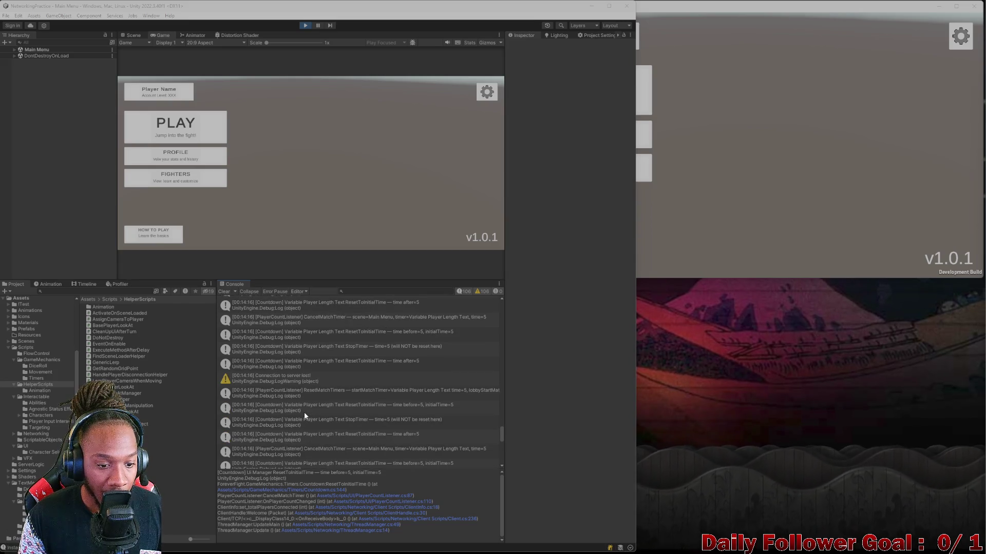
pyautogui.click(303, 394)
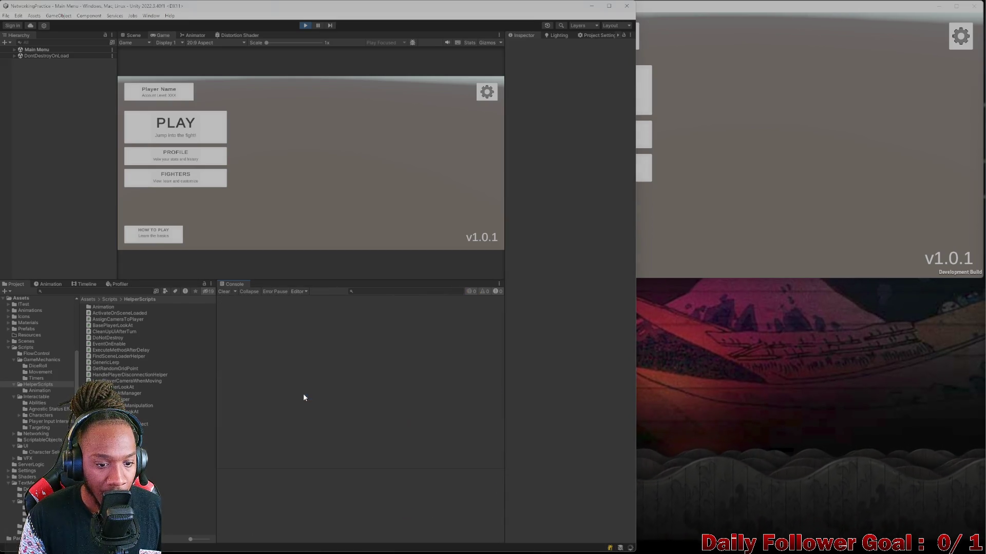
pyautogui.click(305, 26)
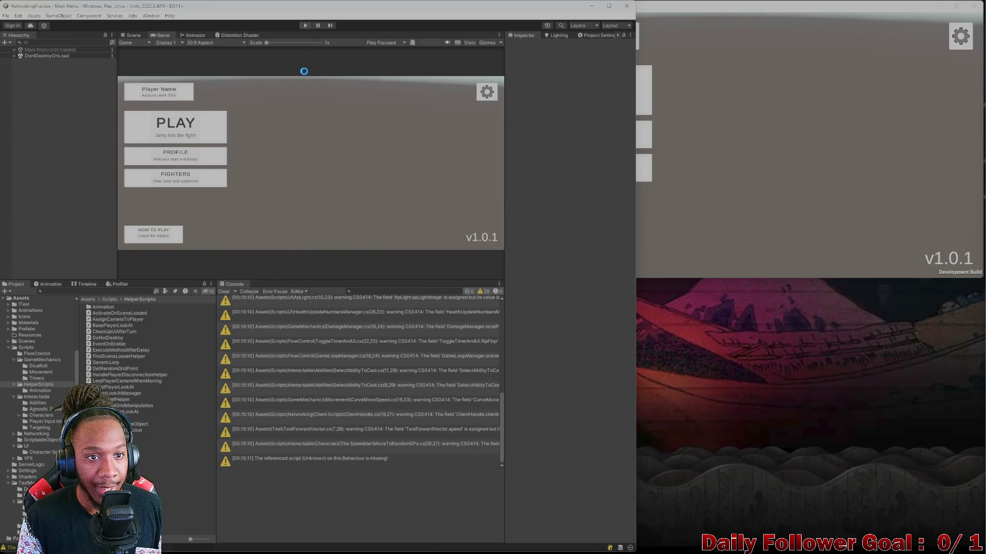
# Close the standalone build, maximize Unity, clear warnings and enlarge the Game view
pyautogui.click(832, 155)
pyautogui.click(973, 6)
pyautogui.moveTo(410, 6)
pyautogui.mouseDown()
pyautogui.moveTo(558, 51)
pyautogui.moveTo(618, 37)
pyautogui.mouseUp()
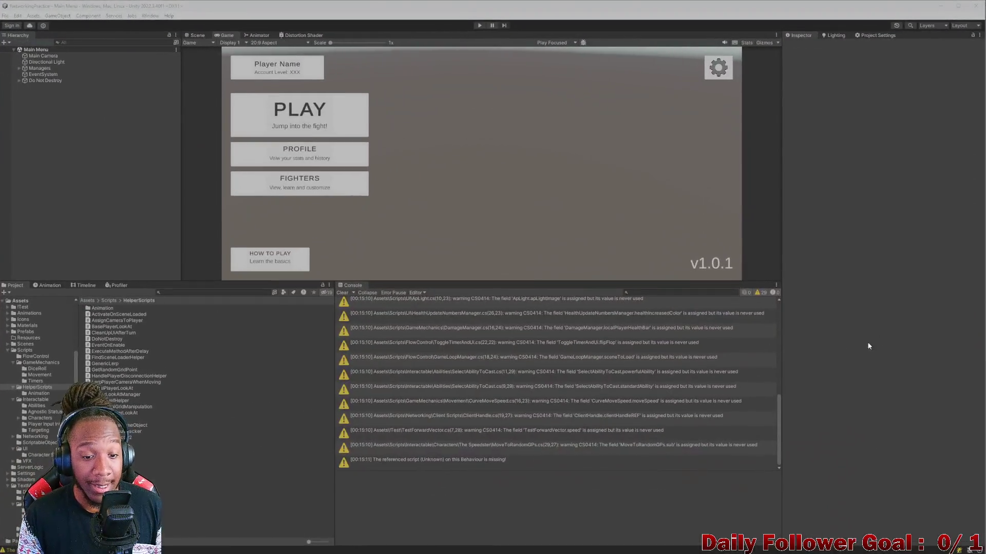
pyautogui.click(342, 293)
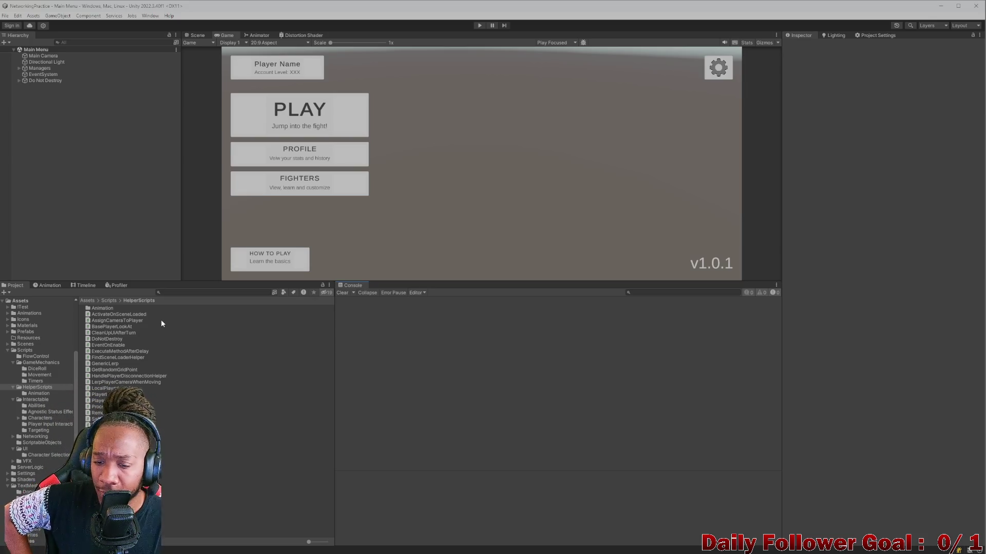
pyautogui.moveTo(470, 280)
pyautogui.mouseDown()
pyautogui.moveTo(475, 370)
pyautogui.moveTo(504, 377)
pyautogui.moveTo(504, 449)
pyautogui.moveTo(514, 373)
pyautogui.mouseUp()
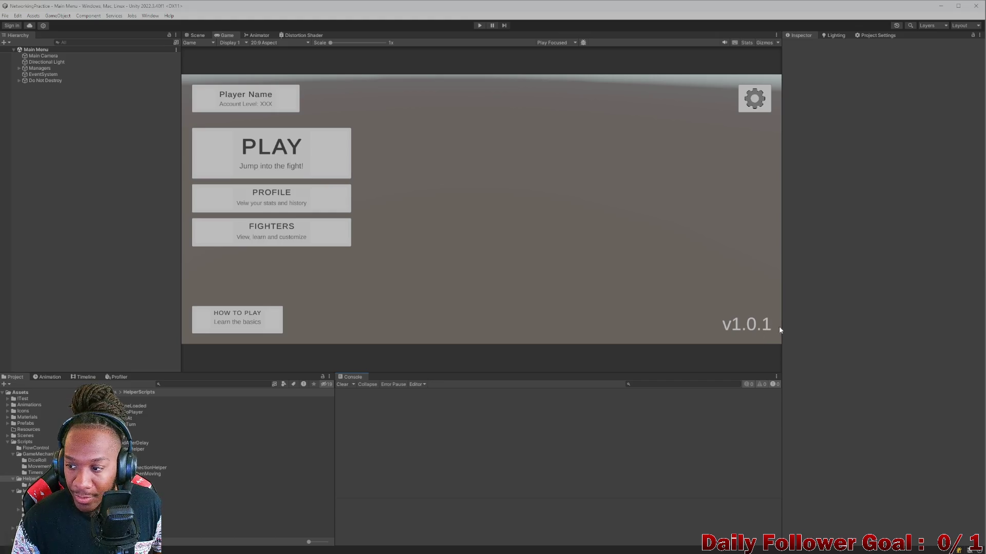
pyautogui.moveTo(475, 549)
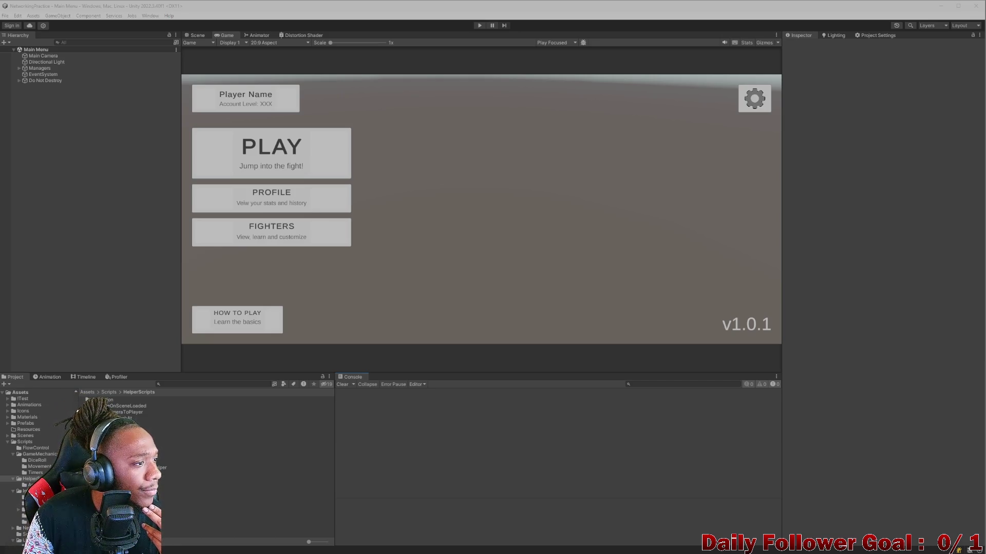
pyautogui.hotkey('alt', 'Tab')
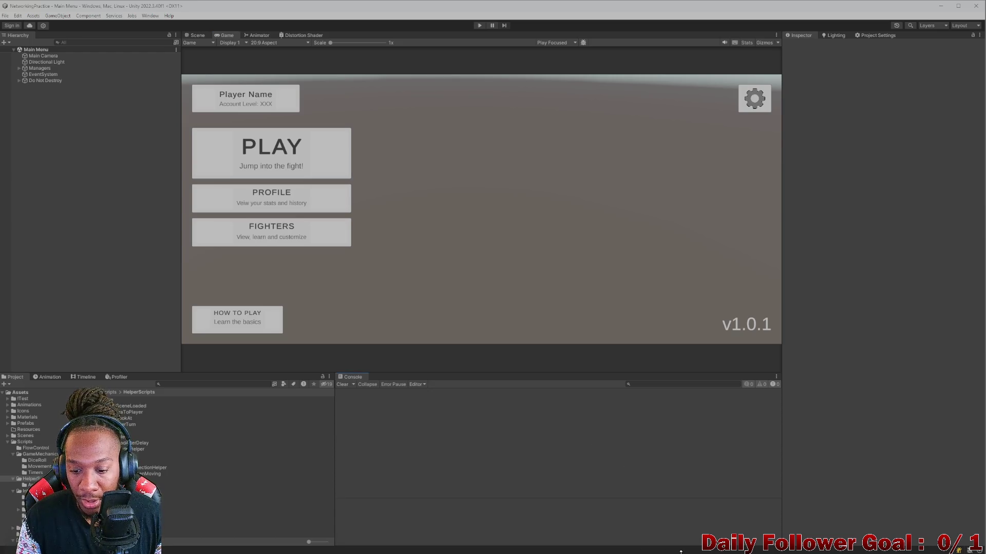
# Switch to Rider and open the ToDo.cs notes file
pyautogui.press('super')
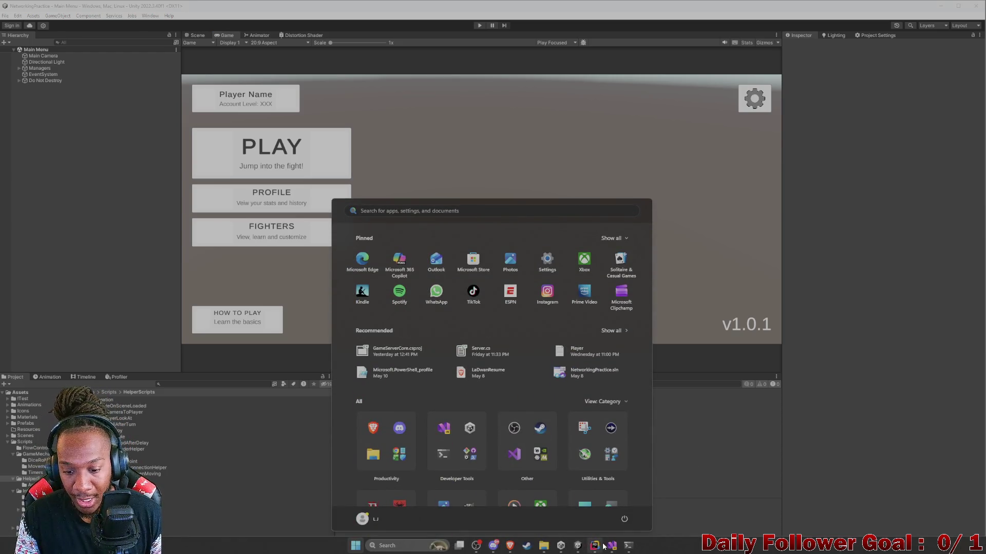
pyautogui.click(594, 550)
pyautogui.scroll(3, 369, 26)
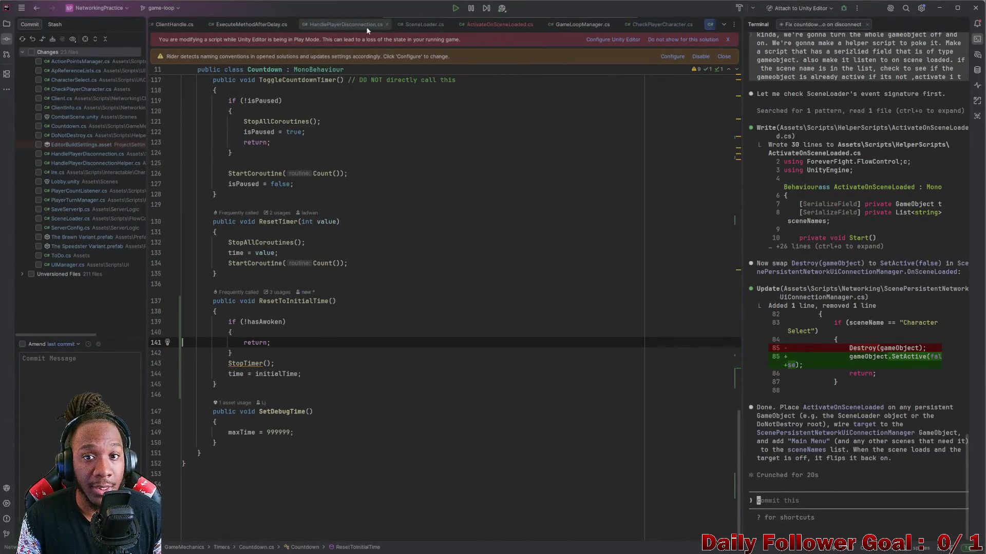
pyautogui.scroll(5, 220, 25)
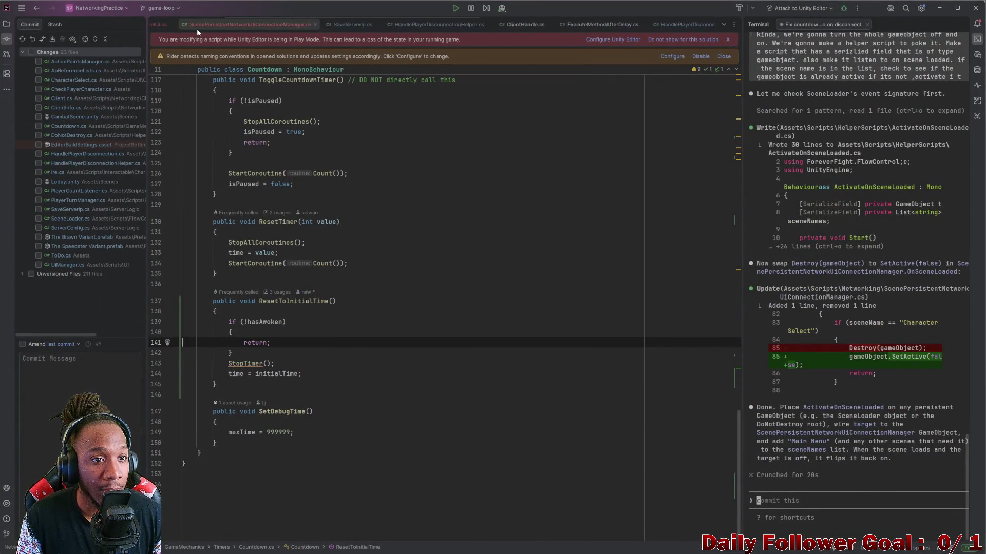
pyautogui.scroll(3, 186, 26)
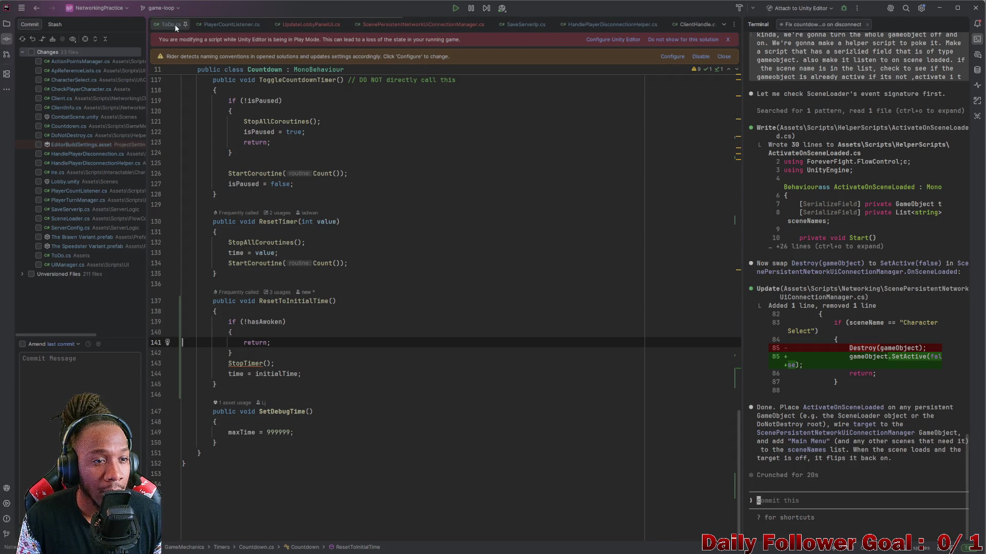
pyautogui.click(171, 24)
# Add the ON DECK note 'fix connection icon, its stretched make it square'
pyautogui.press('Return')
pyautogui.press('Return')
pyautogui.scroll(1, 323, 195)
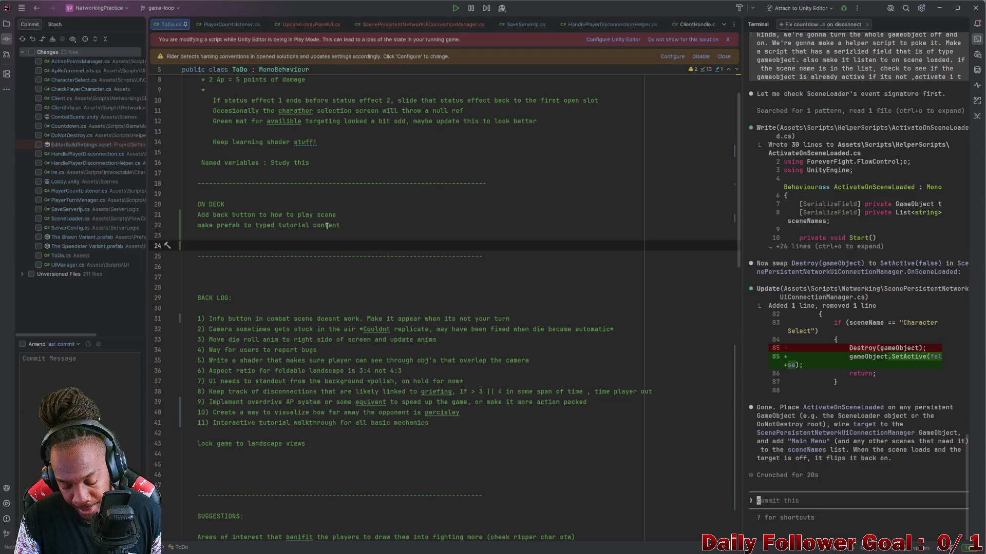
pyautogui.write('fix co')
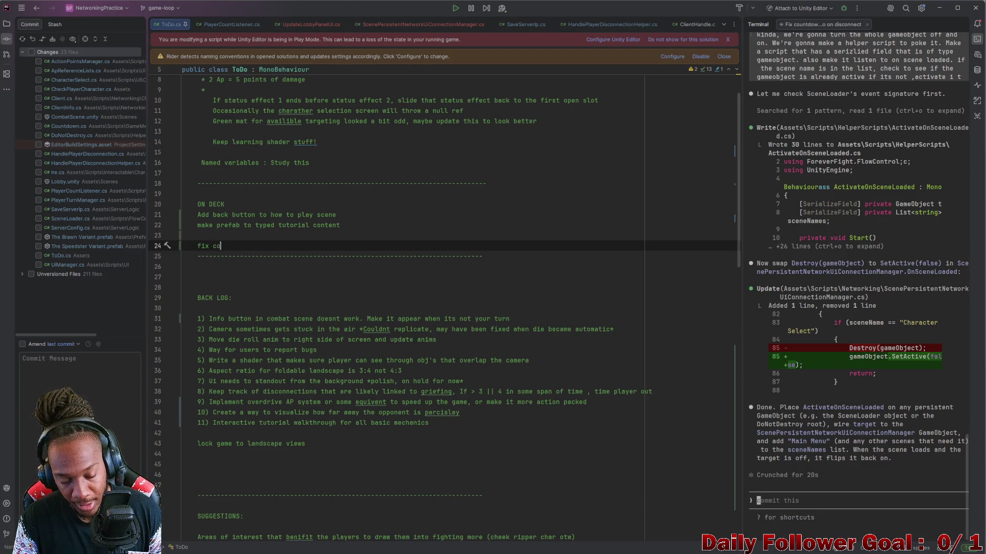
pyautogui.write('nnection i')
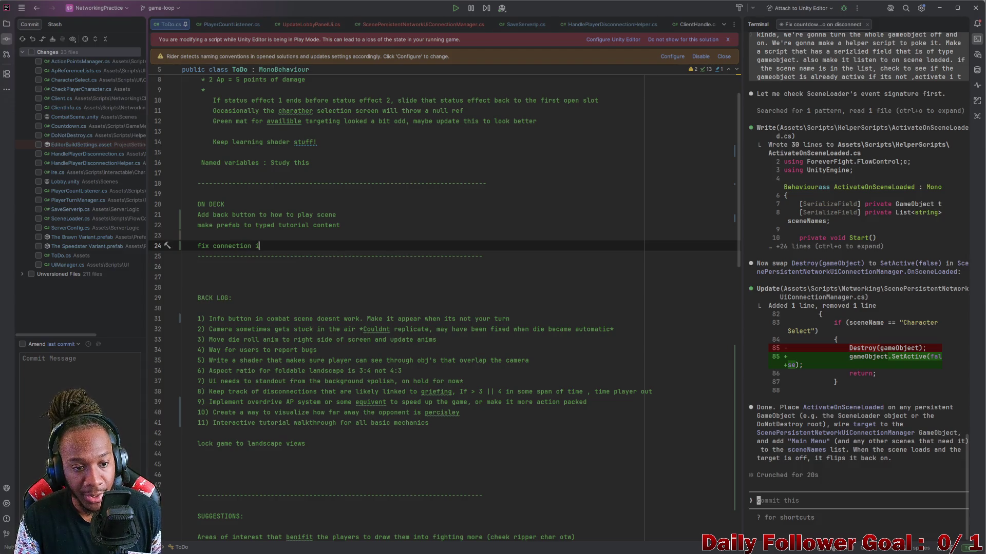
pyautogui.write('con, its strn')
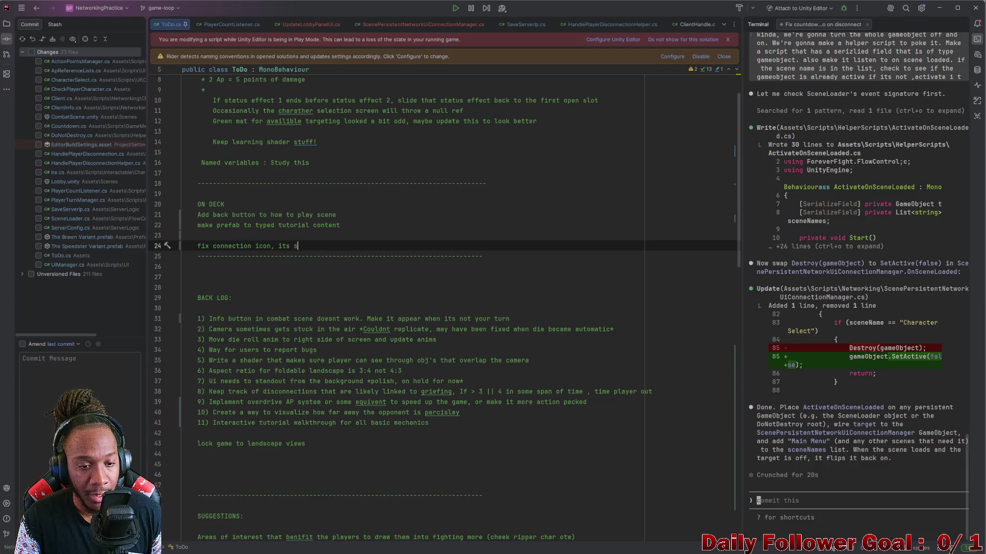
pyautogui.press('BackSpace')
pyautogui.write('etch')
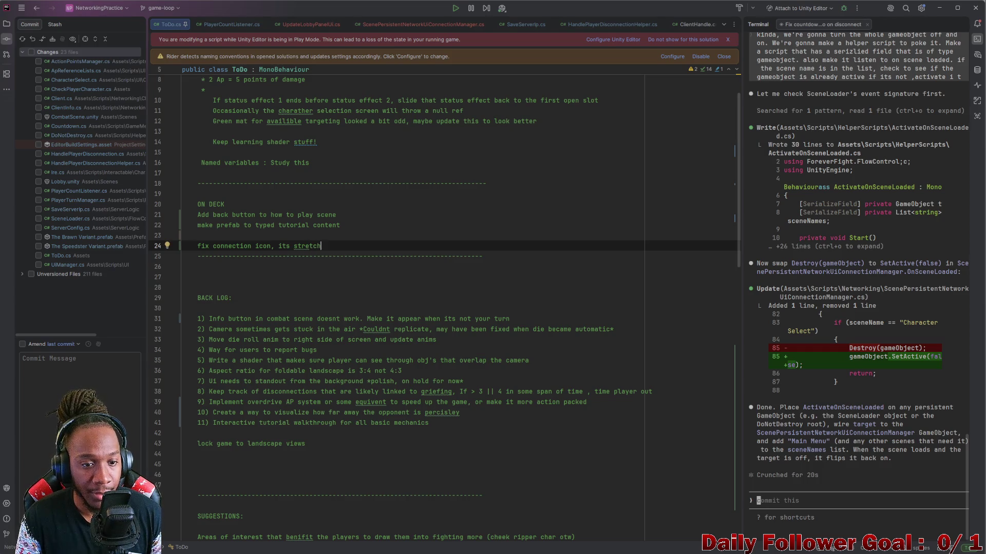
pyautogui.write('ed make it')
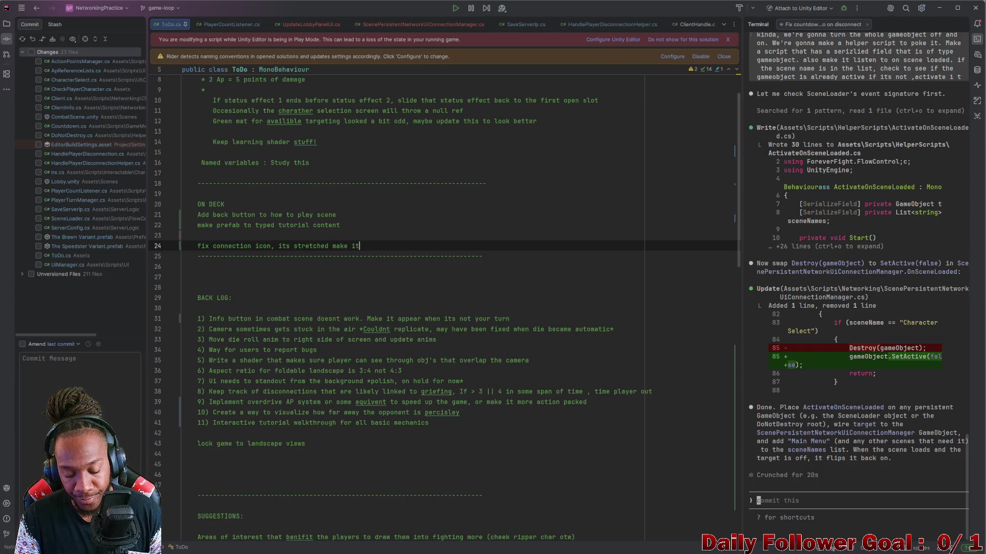
pyautogui.write(' squaer')
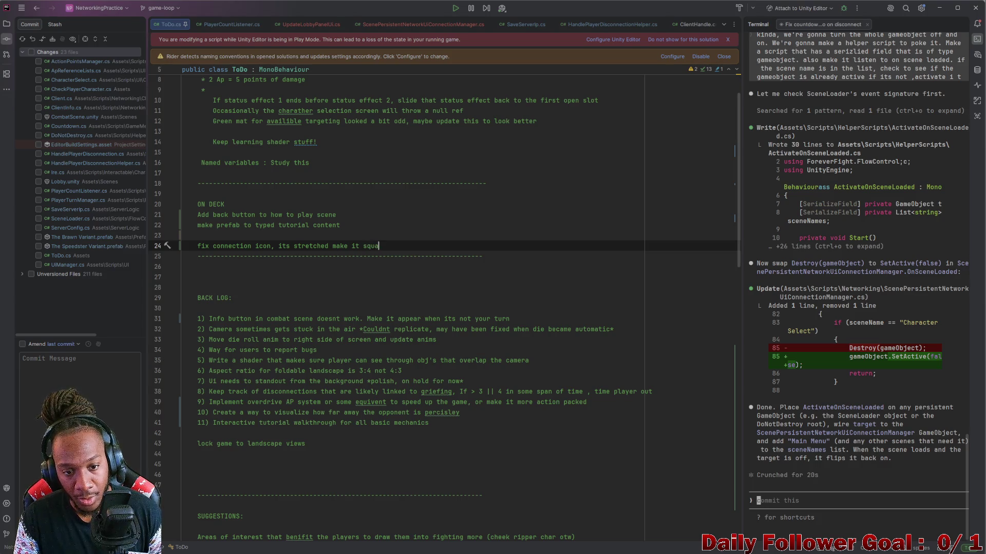
pyautogui.press('BackSpace')
pyautogui.press('BackSpace')
pyautogui.write('re')
pyautogui.press('Return')
pyautogui.press('Return')
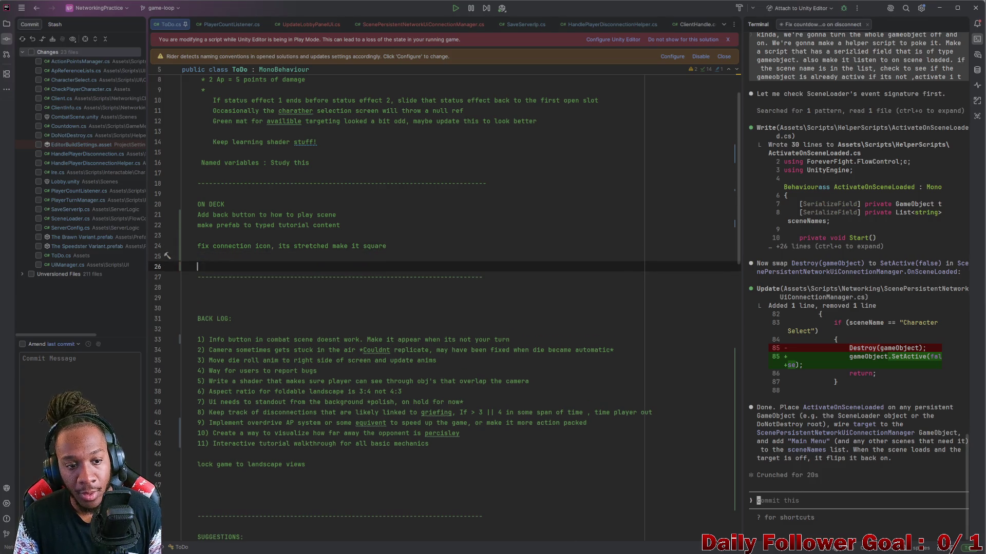
pyautogui.press('BackSpace')
# Add notes 'add w/l to profile scene' and 'do something with the settings button'
pyautogui.write('a')
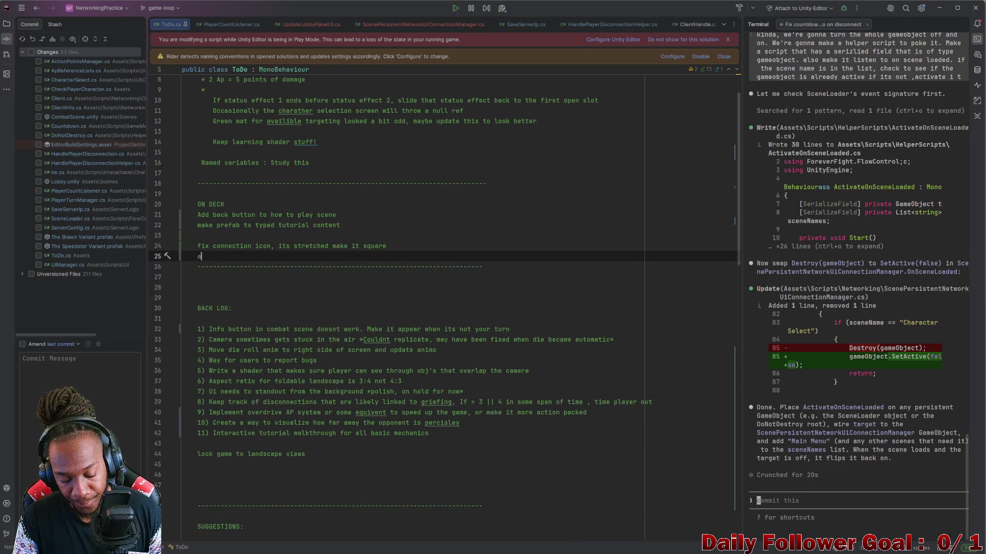
pyautogui.write('dd w/l to profile scene')
pyautogui.press('Return')
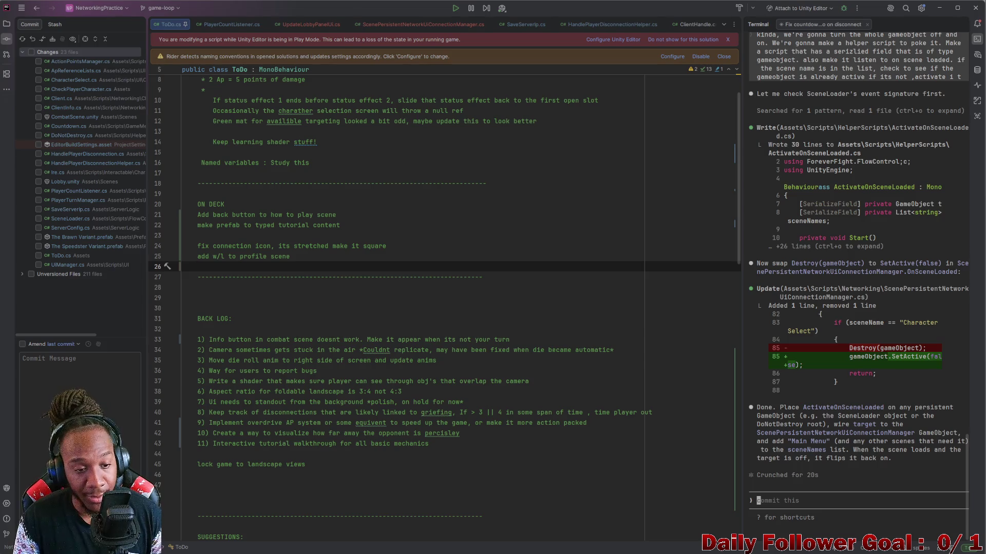
pyautogui.write('do soem')
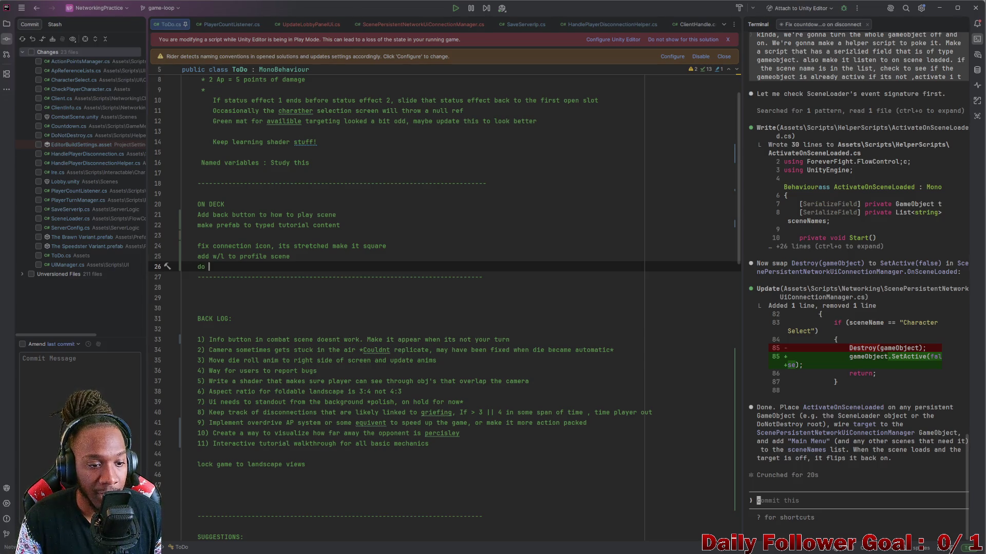
pyautogui.press('BackSpace')
pyautogui.press('BackSpace')
pyautogui.write('mething wih')
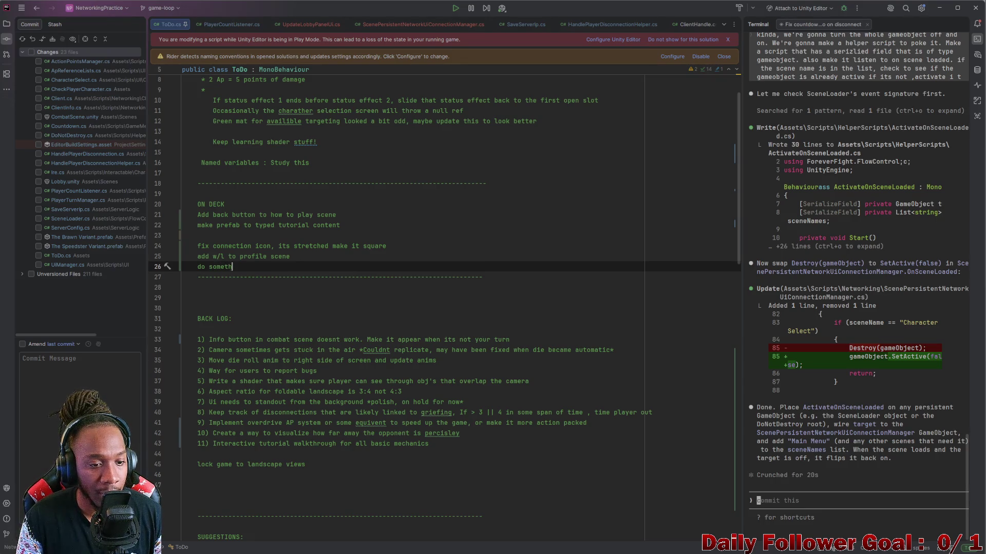
pyautogui.press('BackSpace')
pyautogui.write('th the ss')
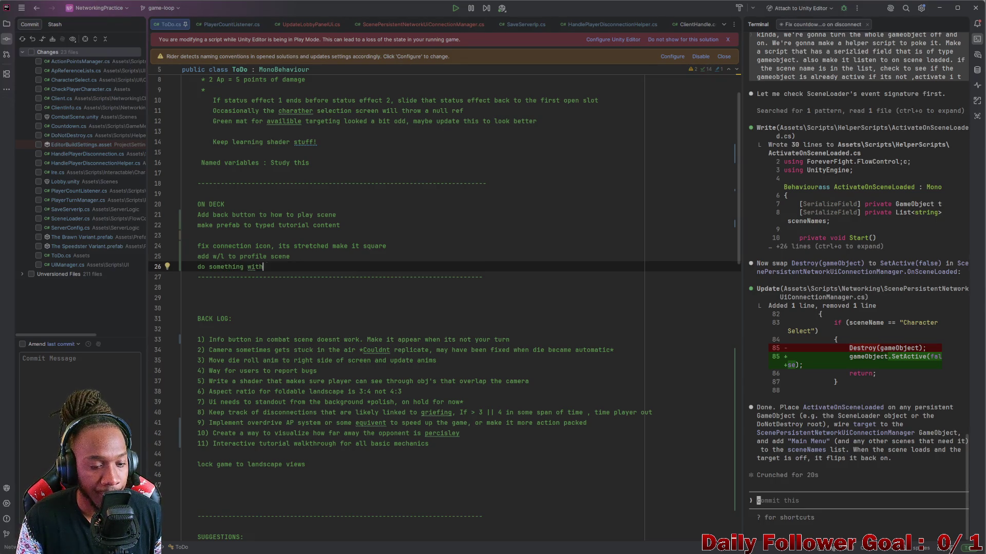
pyautogui.press('BackSpace')
pyautogui.write('ettings button')
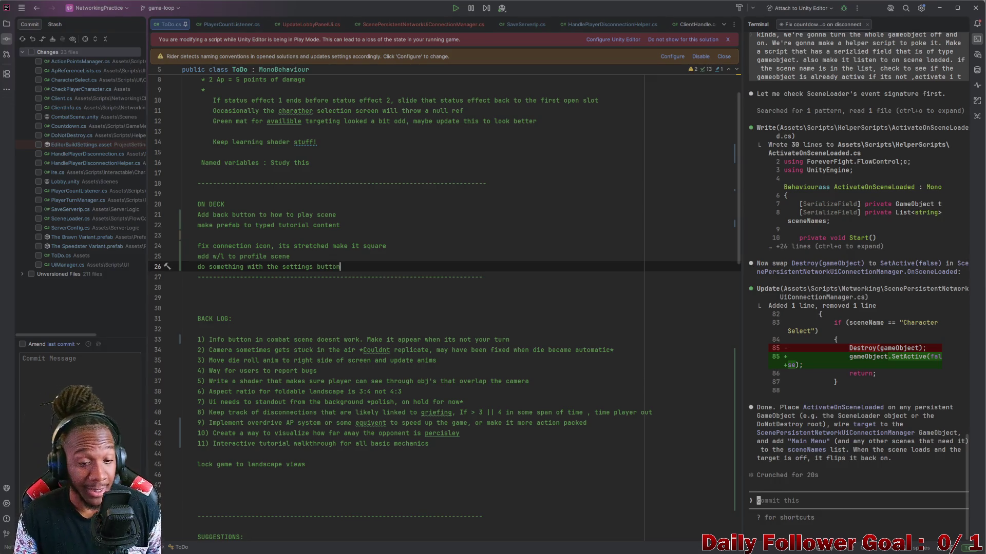
pyautogui.click(939, 8)
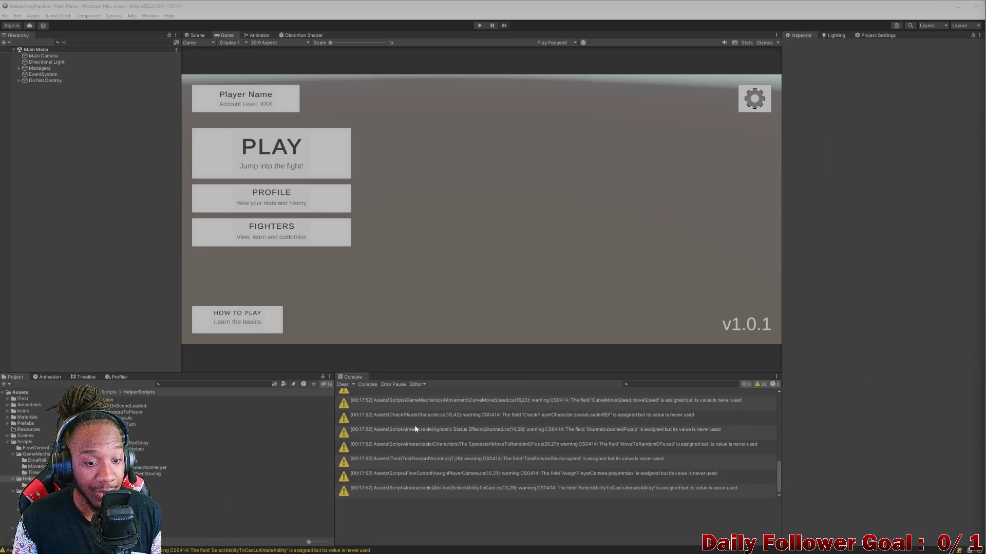
# Clear the Console warnings, enlarge the Game view and enter Play mode
pyautogui.click(342, 384)
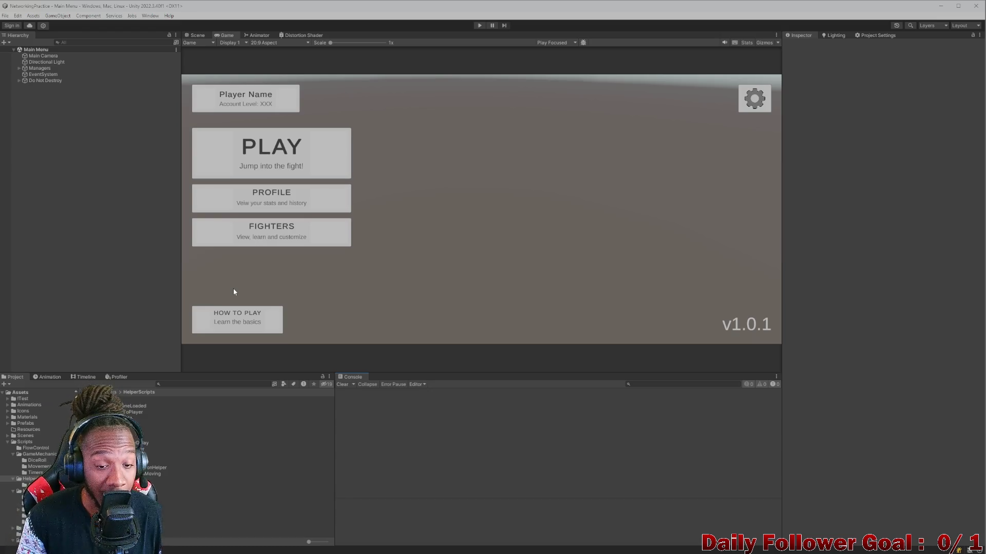
pyautogui.moveTo(413, 372); pyautogui.dragTo(418, 453)
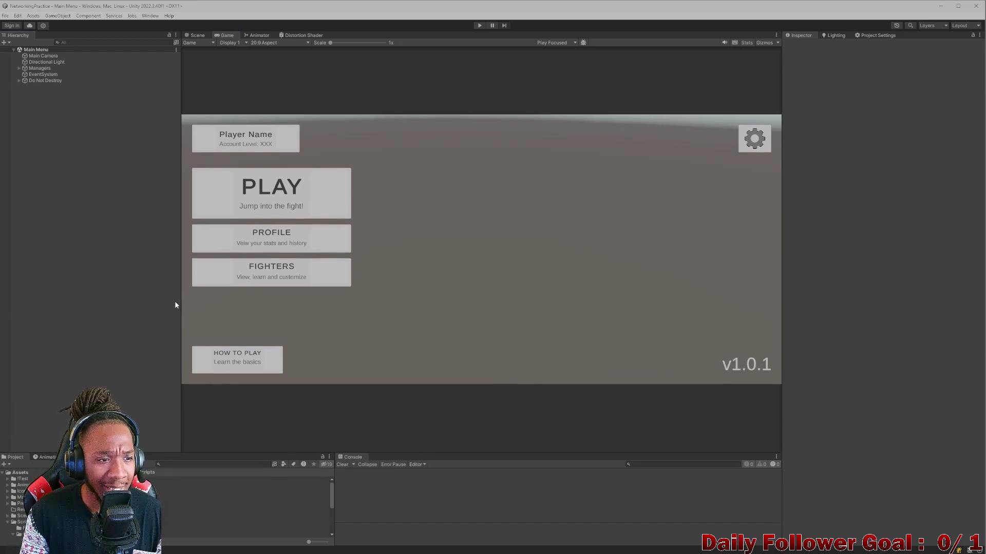
pyautogui.moveTo(180, 305); pyautogui.dragTo(170, 303)
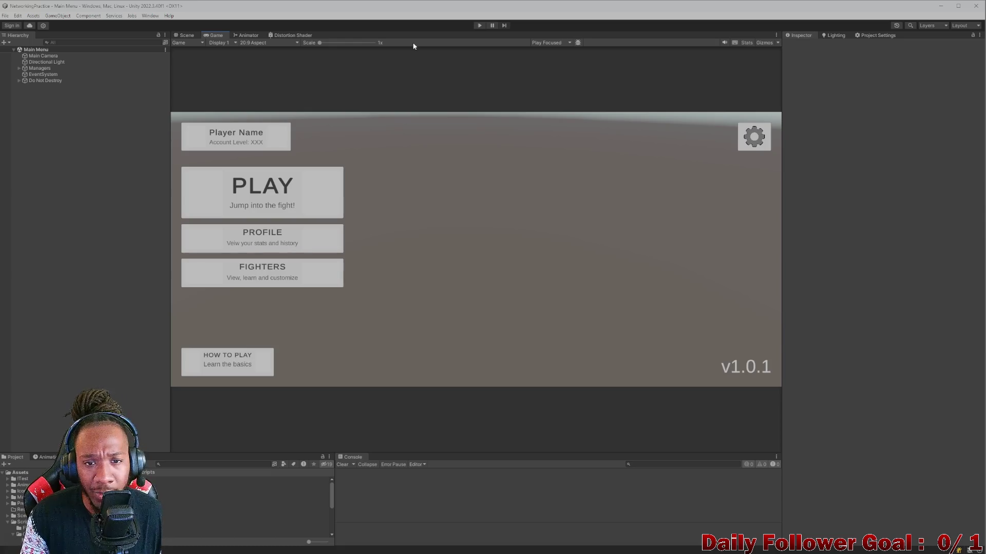
pyautogui.click(480, 26)
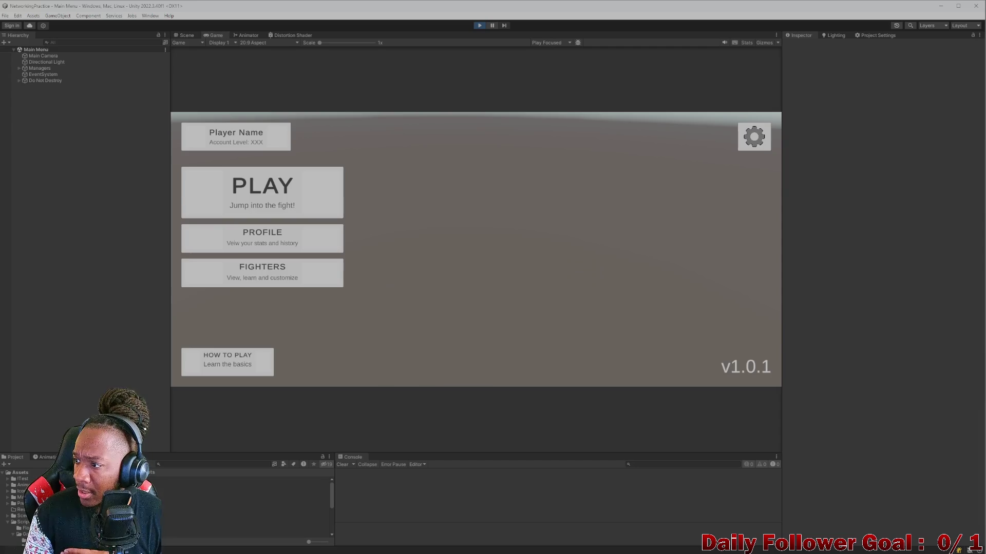
# Join the lobby with username 'asdfh', then disconnect back to the main menu
pyautogui.click(302, 201)
pyautogui.click(506, 242)
pyautogui.write('asdf')
pyautogui.press('BackSpace')
pyautogui.press('BackSpace')
pyautogui.press('BackSpace')
pyautogui.press('BackSpace')
pyautogui.write('asdfh')
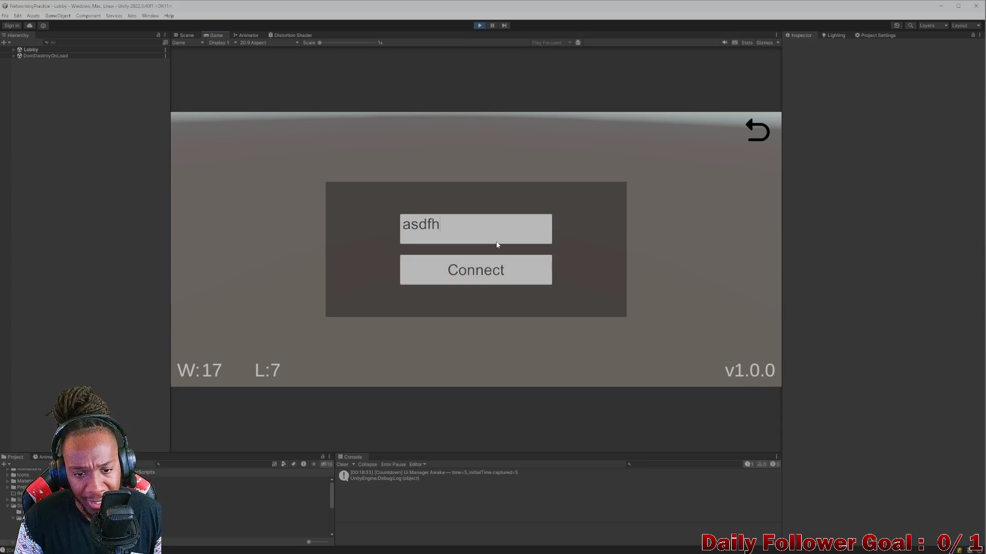
pyautogui.click(448, 270)
pyautogui.click(481, 341)
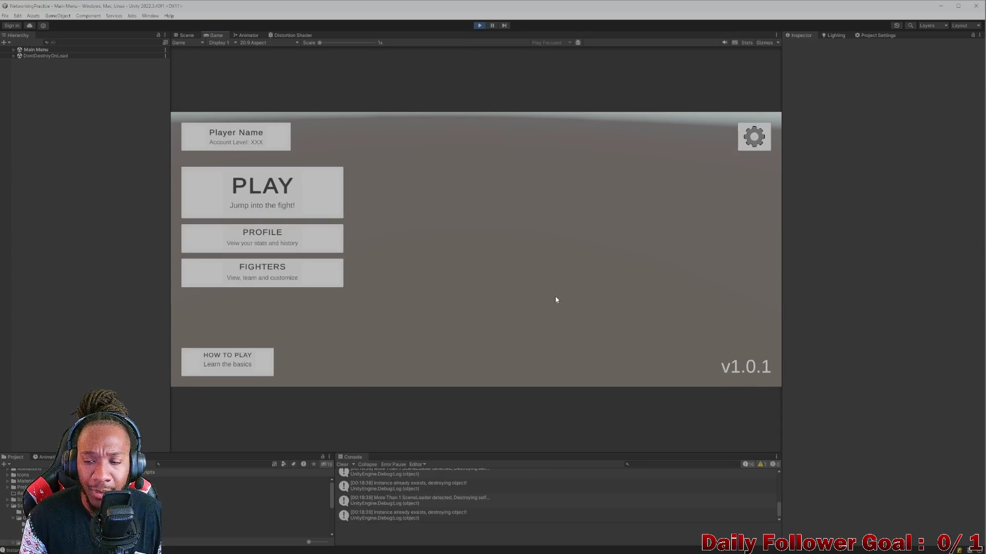
# Reopen the lobby, escape back to the menu, clear the Console and switch to Rider
pyautogui.click(266, 208)
pyautogui.press('Escape')
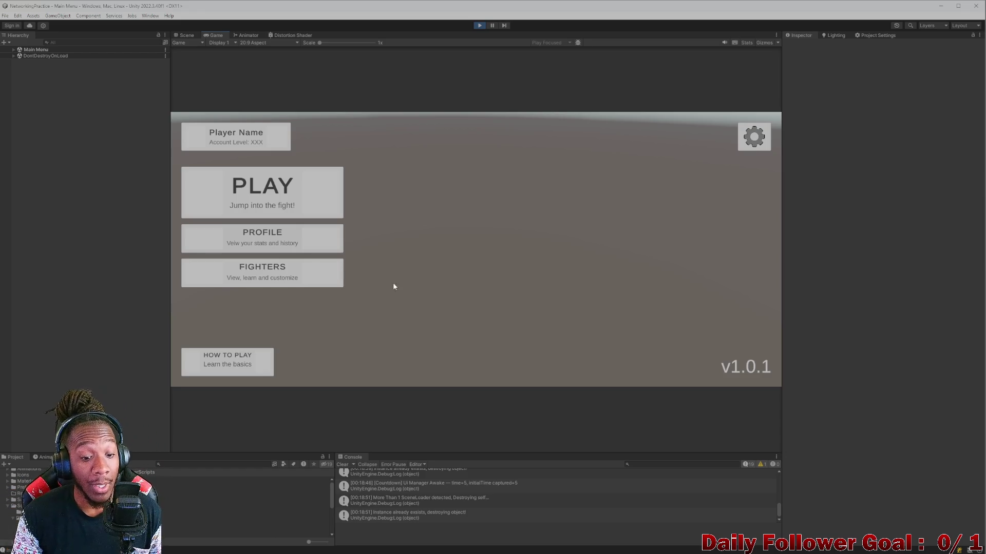
pyautogui.click(343, 465)
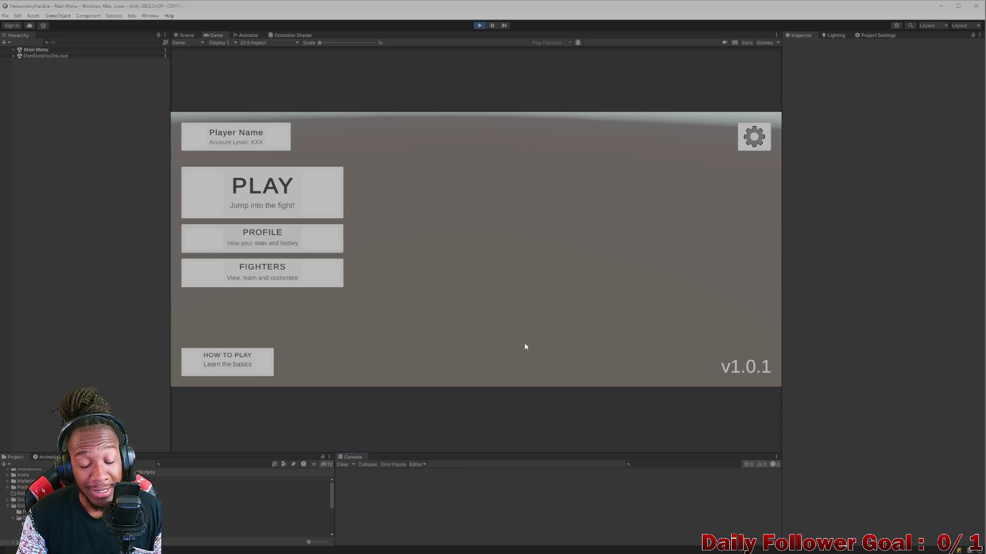
pyautogui.click(595, 546)
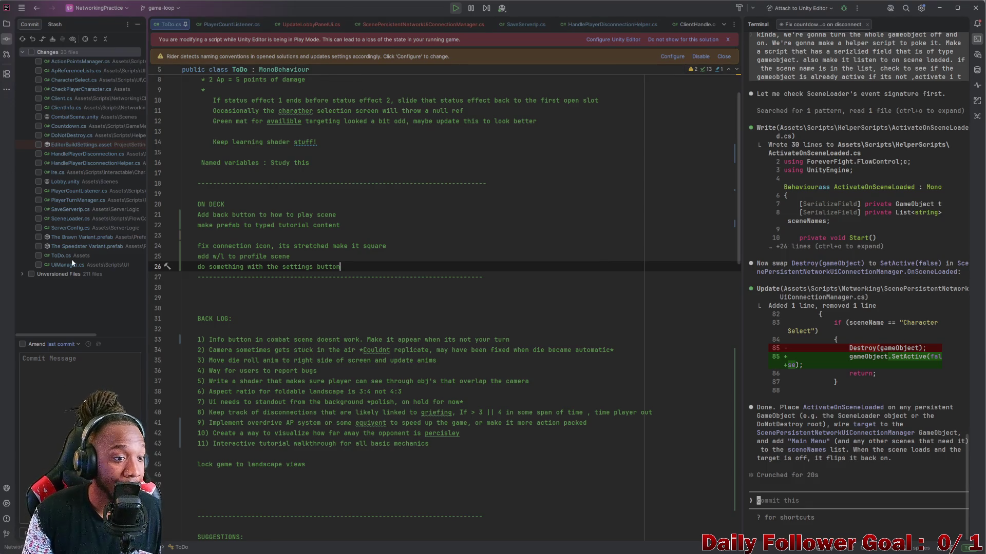
# Expand and scroll through the 211 unversioned files in the Commit window
pyautogui.click(22, 272)
pyautogui.scroll(-5, 69, 261)
pyautogui.scroll(-10, 71, 259)
pyautogui.scroll(-10, 75, 261)
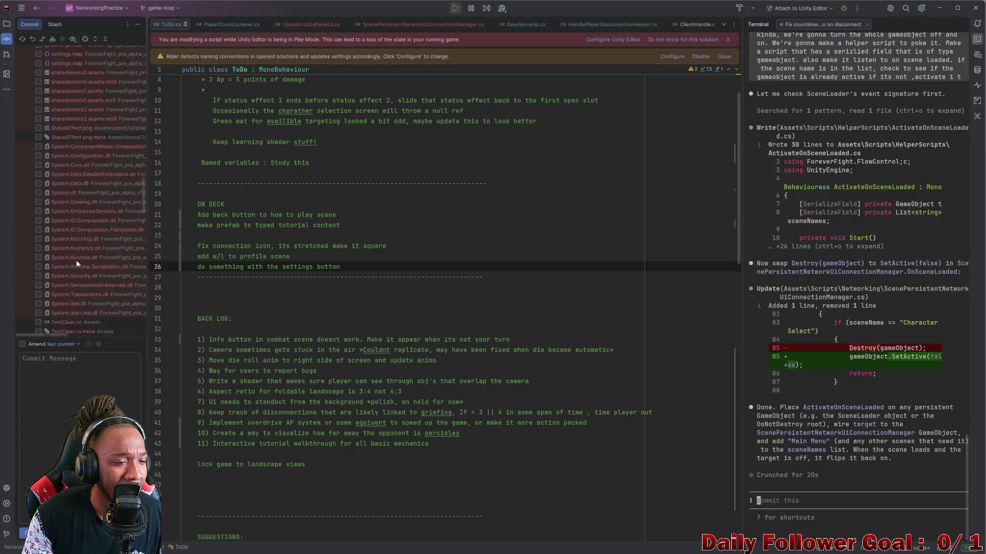
pyautogui.scroll(-2, 78, 265)
pyautogui.scroll(20, 74, 255)
pyautogui.scroll(12, 85, 245)
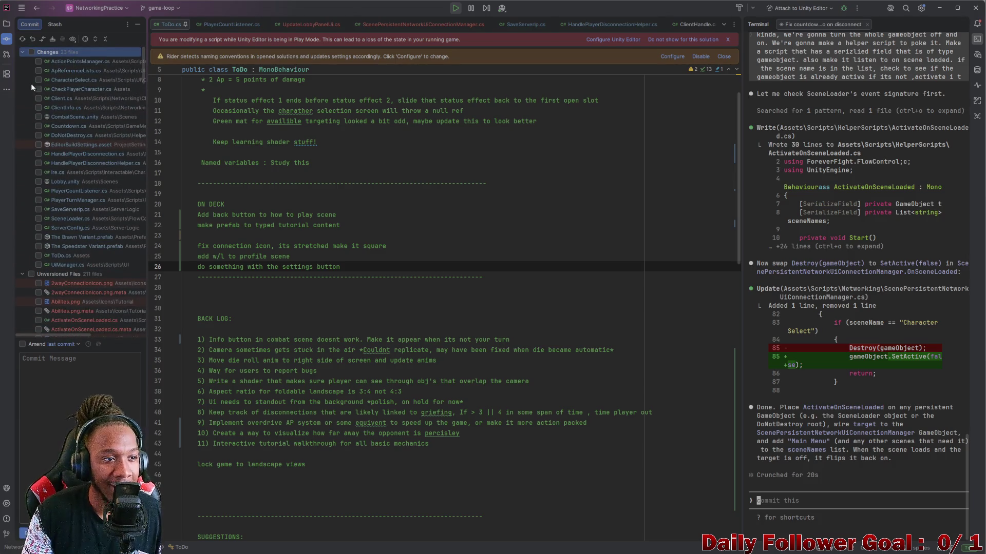
# Collapse the Changes and Unversioned Files groups, minimize Rider and stop the game
pyautogui.click(22, 52)
pyautogui.click(22, 61)
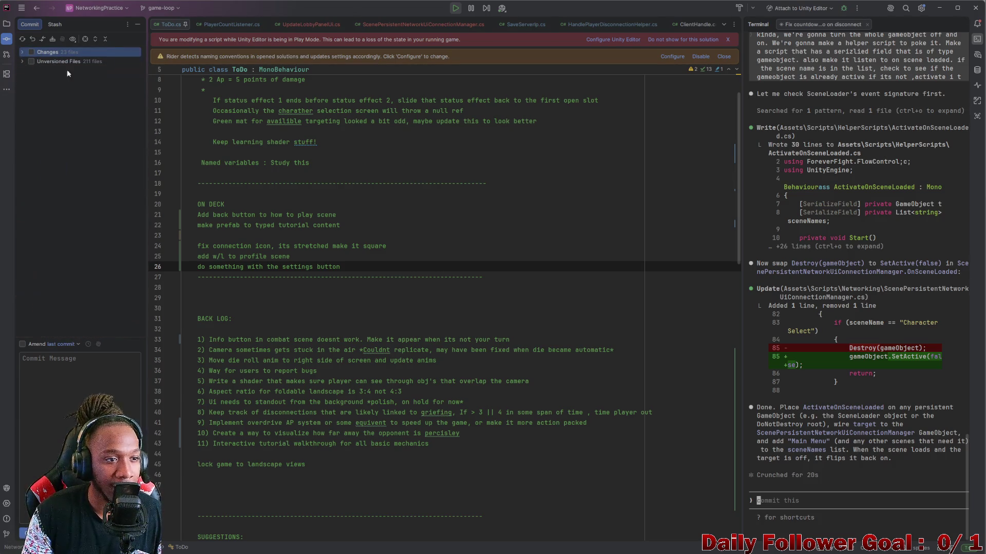
pyautogui.click(940, 7)
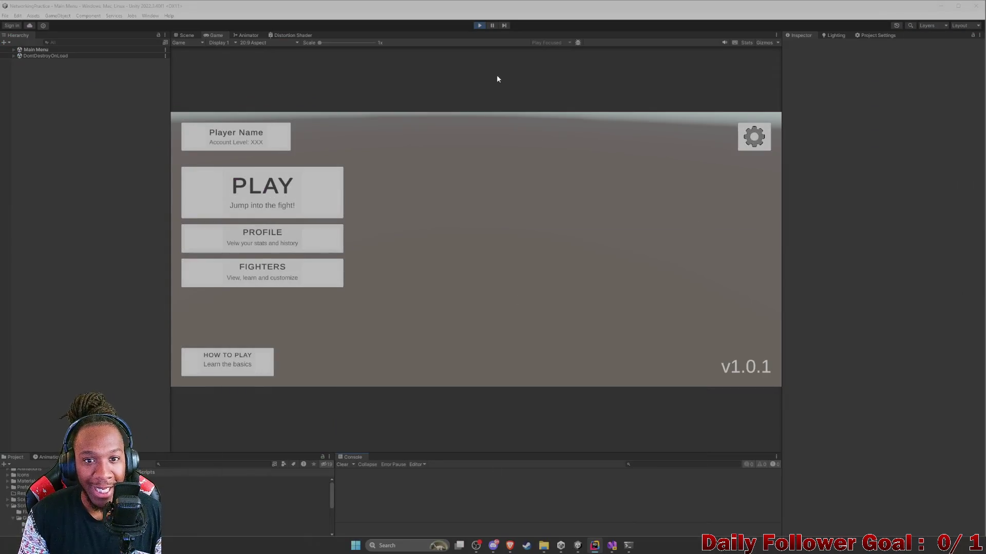
pyautogui.click(479, 25)
# Show ActivateOnSceneLoaded.cs in Explorer from the Project panel and centre the opened terminal
pyautogui.click(355, 545)
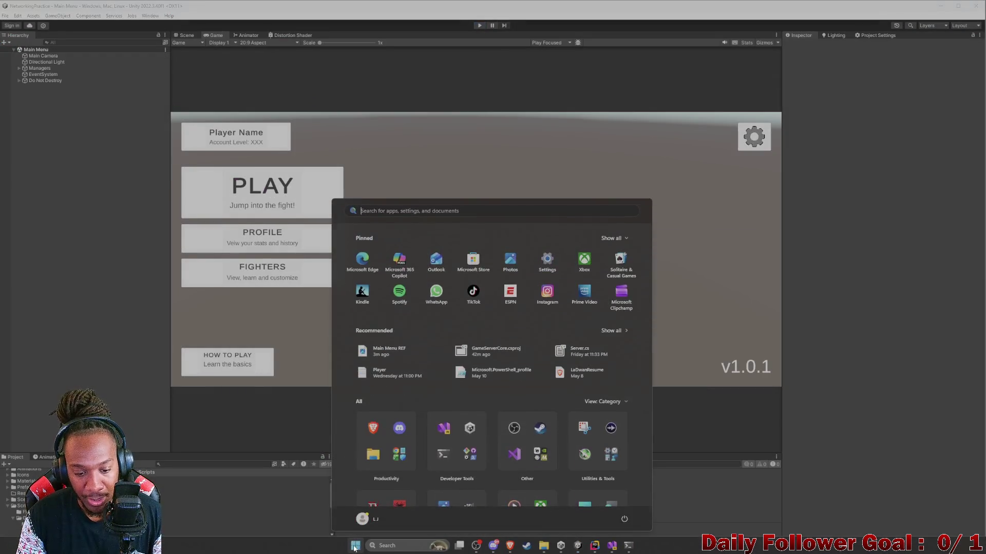
pyautogui.click(245, 492)
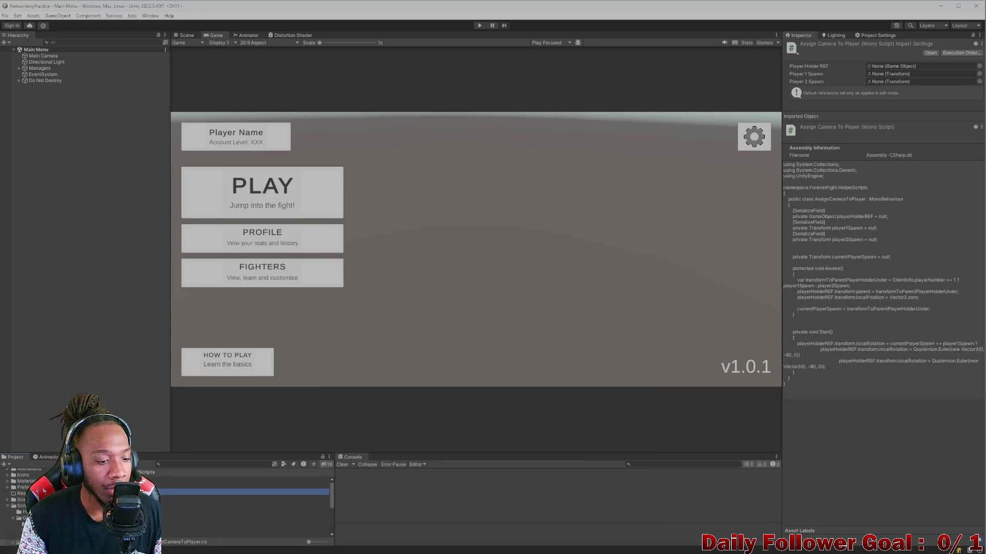
pyautogui.rightClick(154, 485)
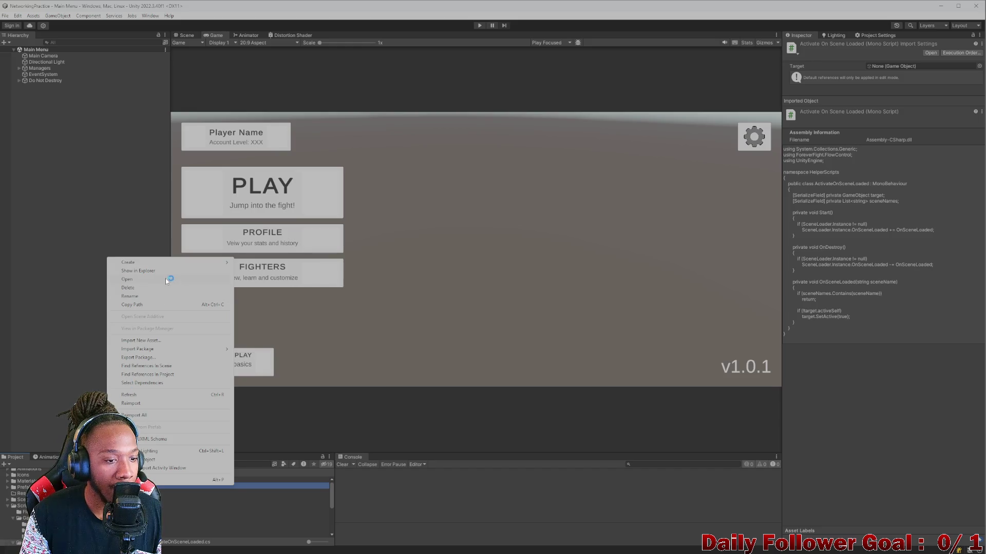
pyautogui.click(152, 271)
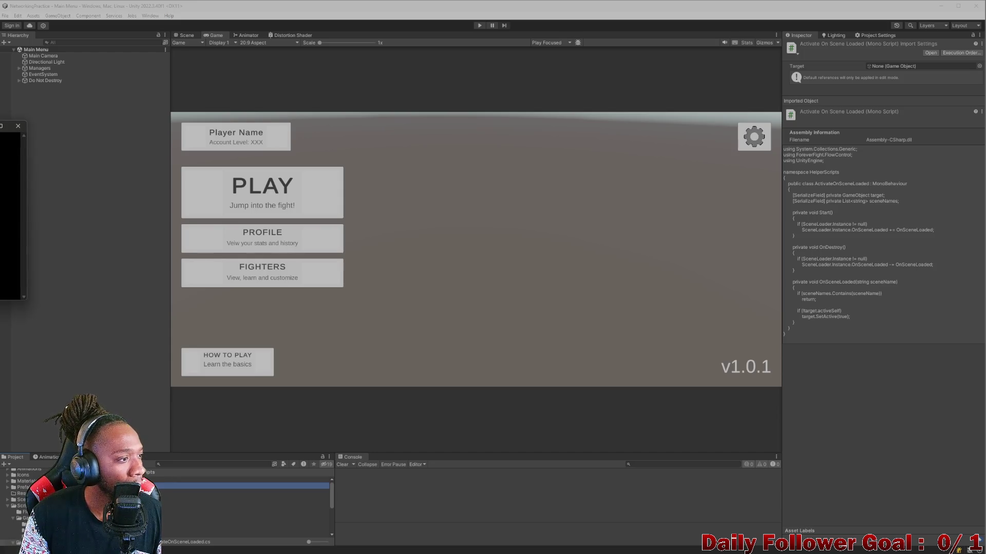
pyautogui.moveTo(402, 139); pyautogui.dragTo(432, 172)
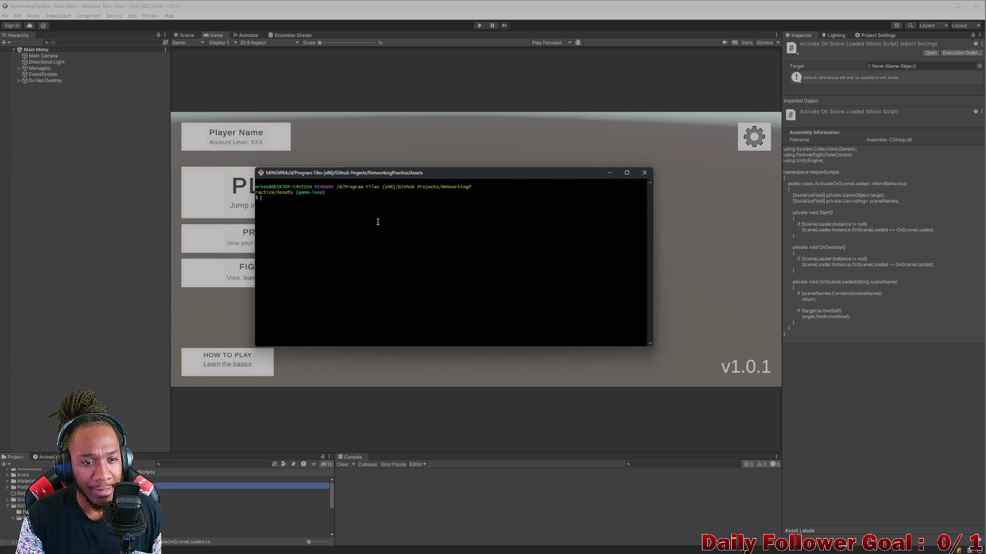
# Run git status, review the modified and untracked files on game-loop, then minimize Git Bash
pyautogui.write('git status')
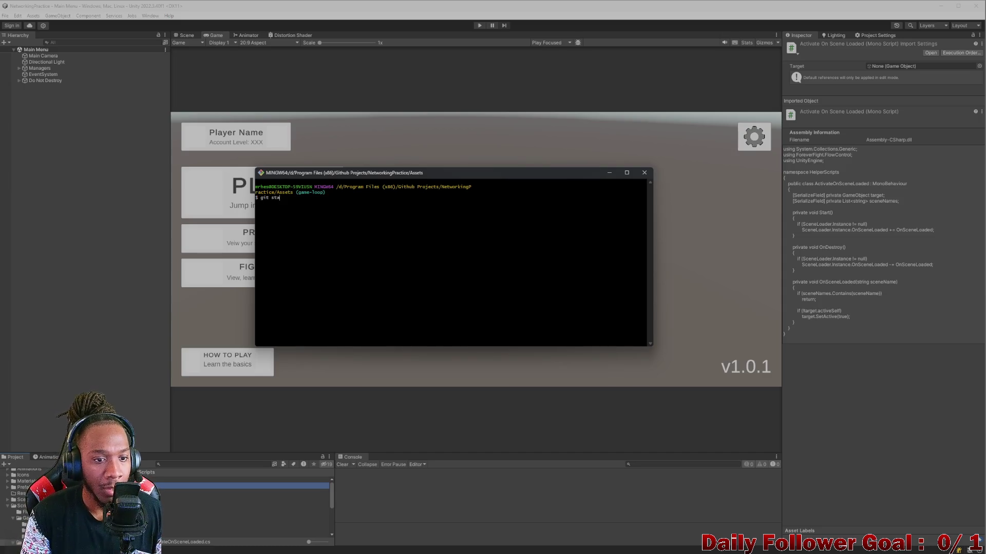
pyautogui.press('Return')
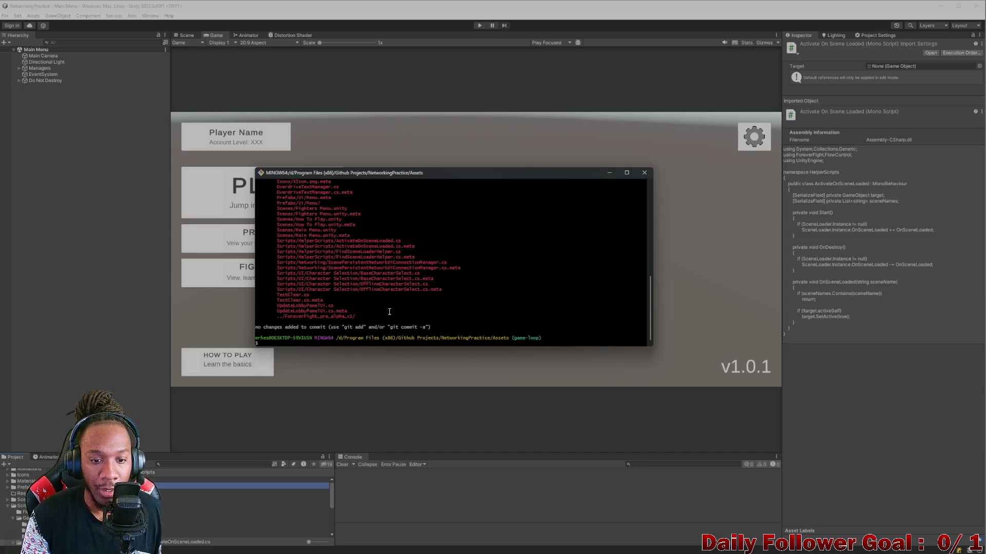
pyautogui.moveTo(420, 347); pyautogui.dragTo(422, 379)
pyautogui.scroll(8, 372, 267)
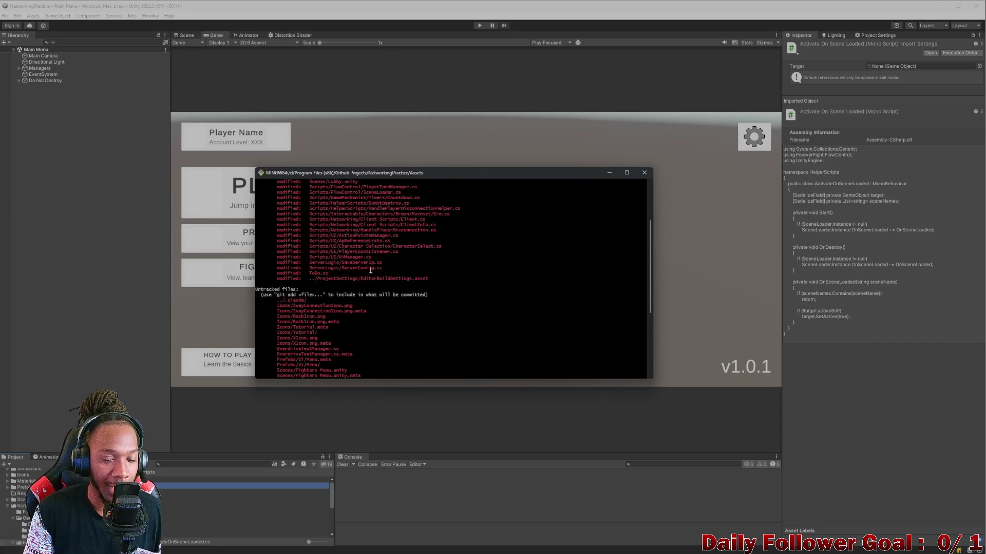
pyautogui.scroll(5, 373, 268)
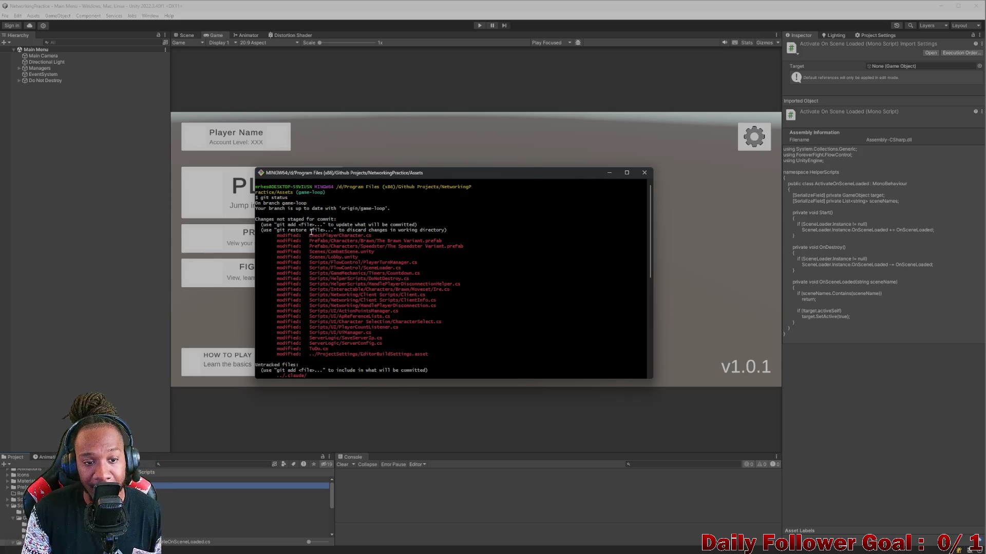
pyautogui.moveTo(312, 232); pyautogui.dragTo(390, 237)
pyautogui.click(413, 235)
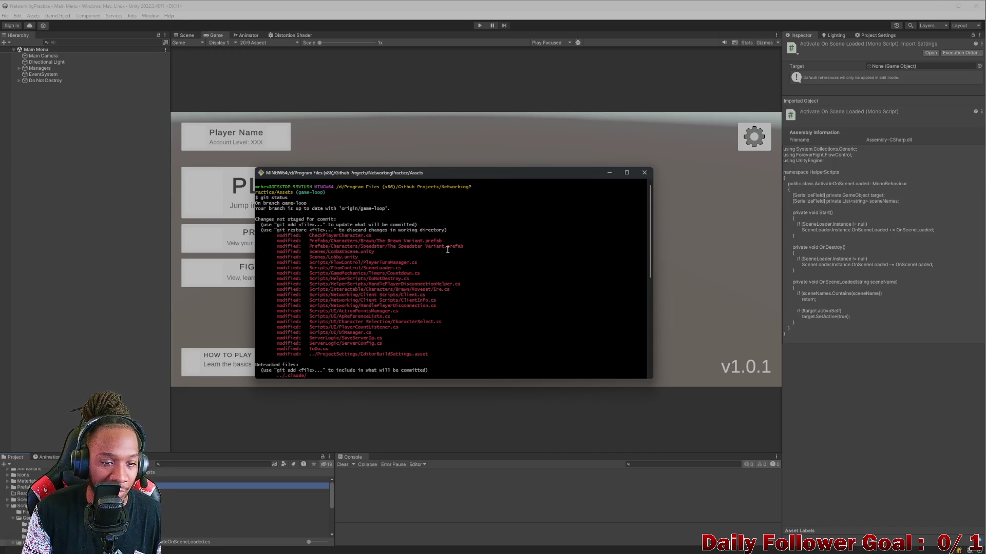
pyautogui.click(610, 173)
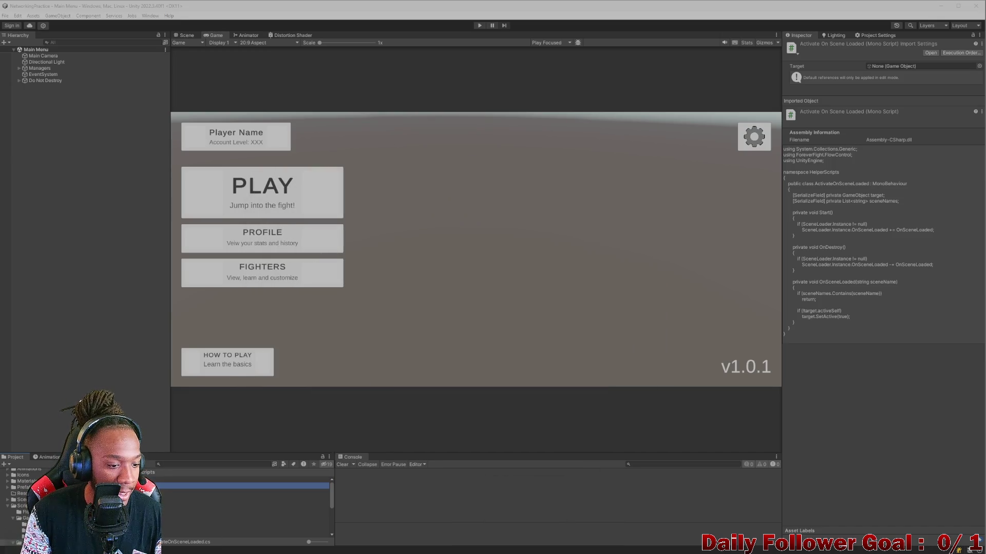
# Open CheckPlayerCharacter.cs in Rider and select its sceneToLoad field declaration
pyautogui.scroll(-3, 241, 503)
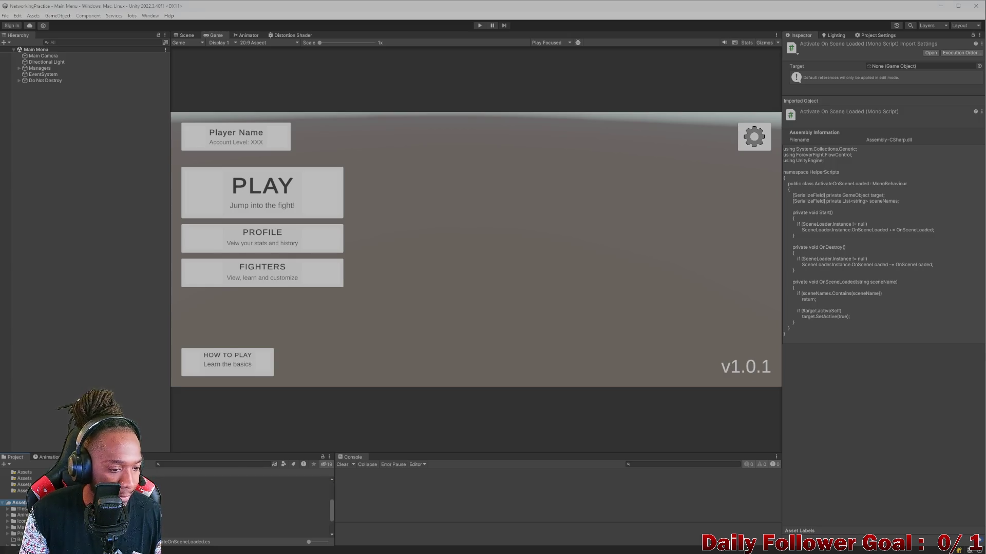
pyautogui.doubleClick(242, 497)
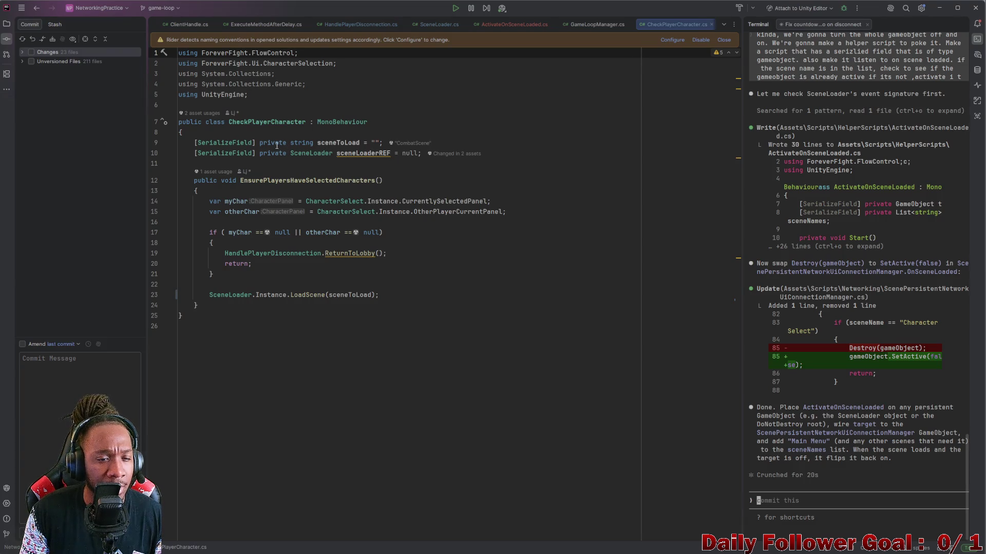
pyautogui.moveTo(260, 144); pyautogui.dragTo(385, 153)
# Review CheckPlayerCharacter's CharacterSelect lookups, class usages and the sceneToLoad field
pyautogui.click(262, 186)
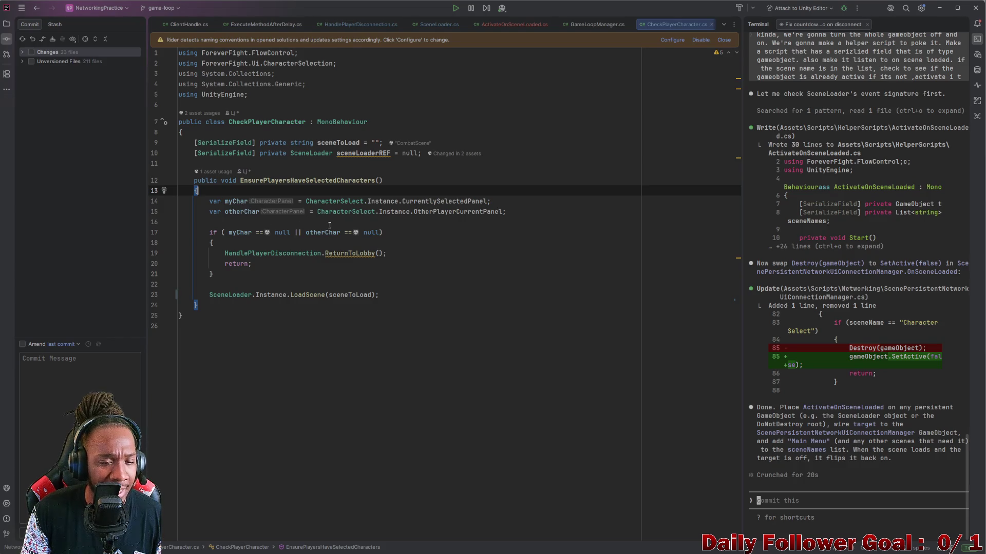
pyautogui.moveTo(306, 201)
pyautogui.mouseDown()
pyautogui.moveTo(495, 203)
pyautogui.moveTo(483, 212)
pyautogui.mouseUp()
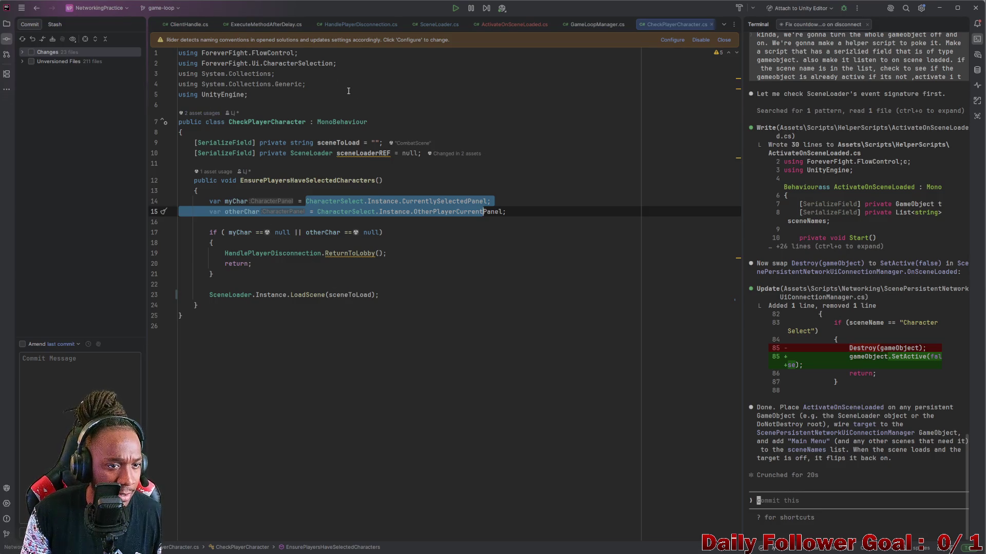
pyautogui.click(284, 125)
pyautogui.click(341, 123)
pyautogui.click(247, 124)
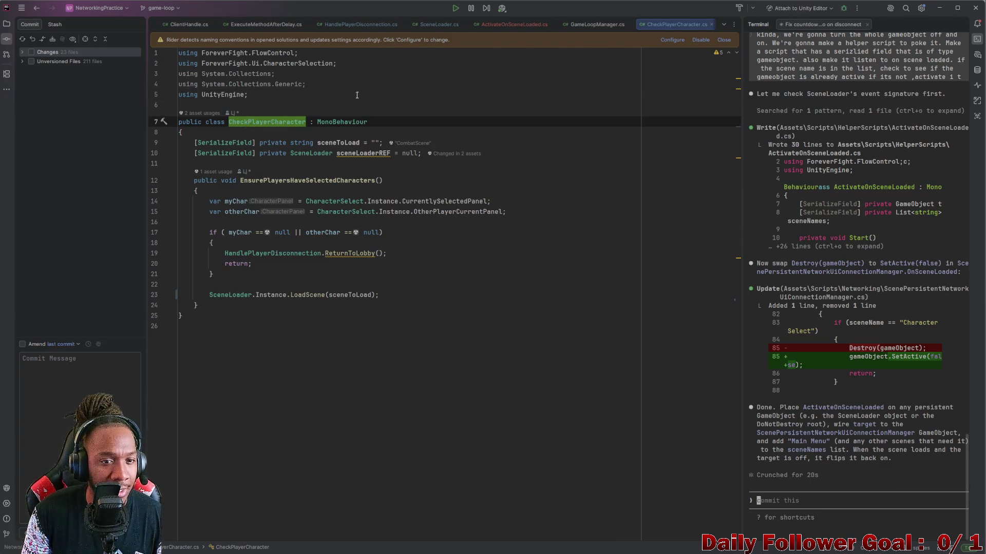
pyautogui.press('Up')
pyautogui.press('Up')
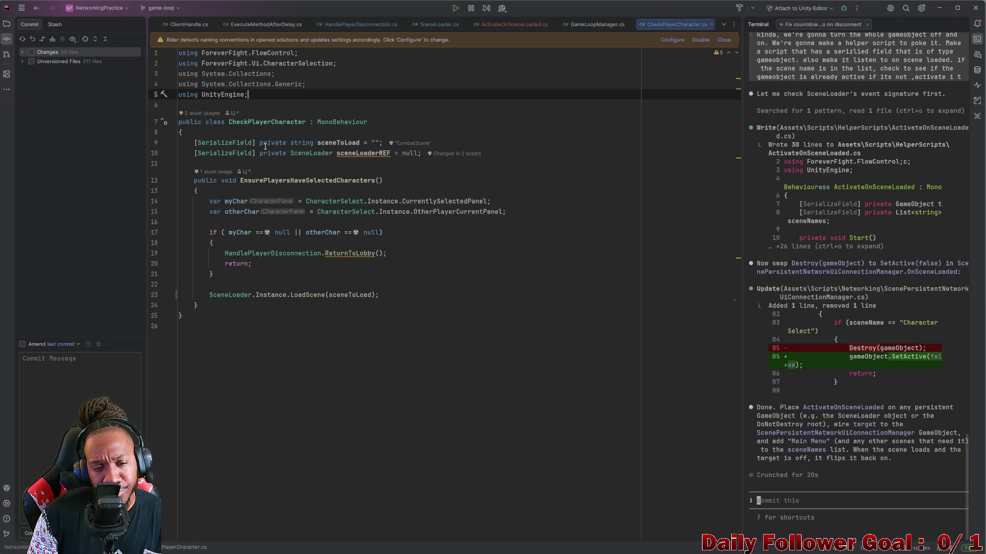
pyautogui.click(330, 142)
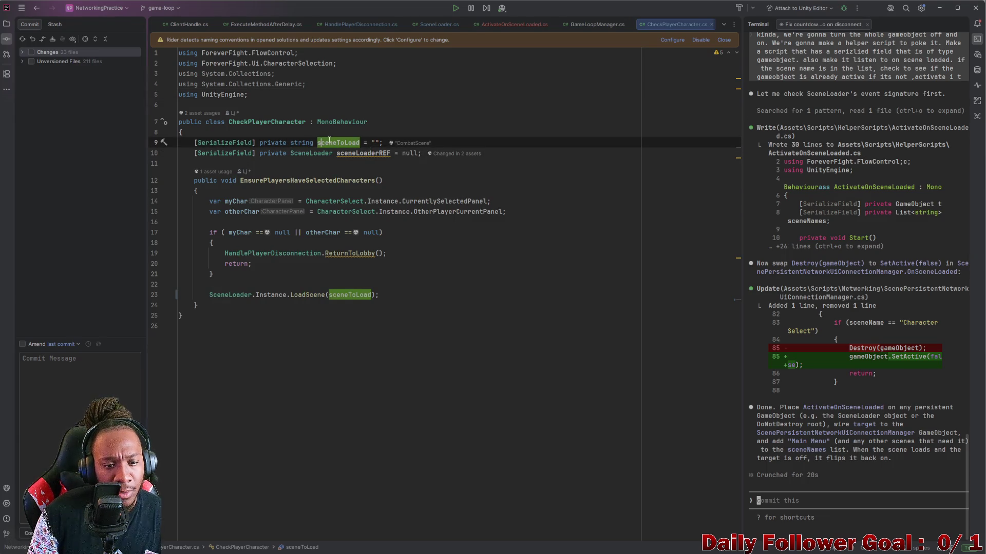
pyautogui.click(271, 122)
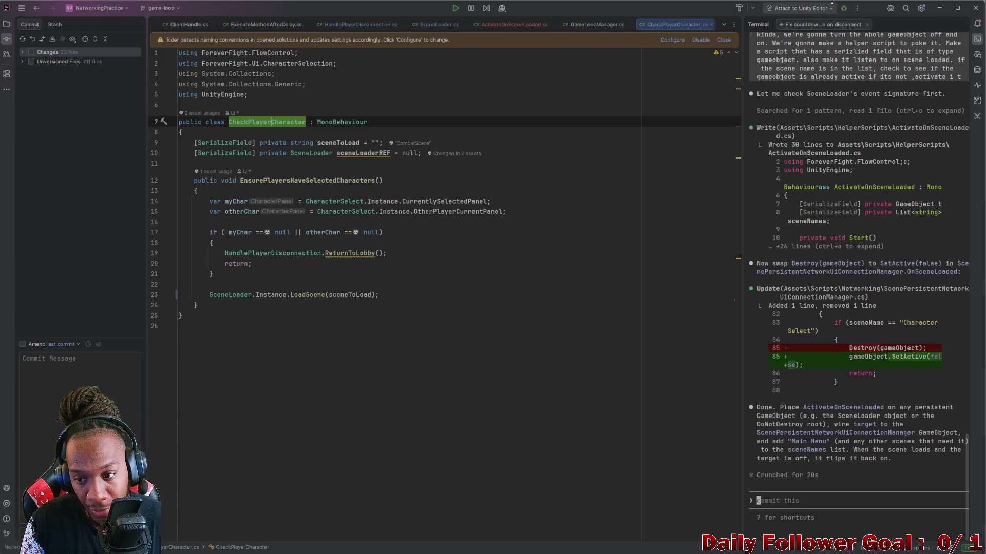
# In Unity, select the Flow Control folder, then return to Rider
pyautogui.click(939, 7)
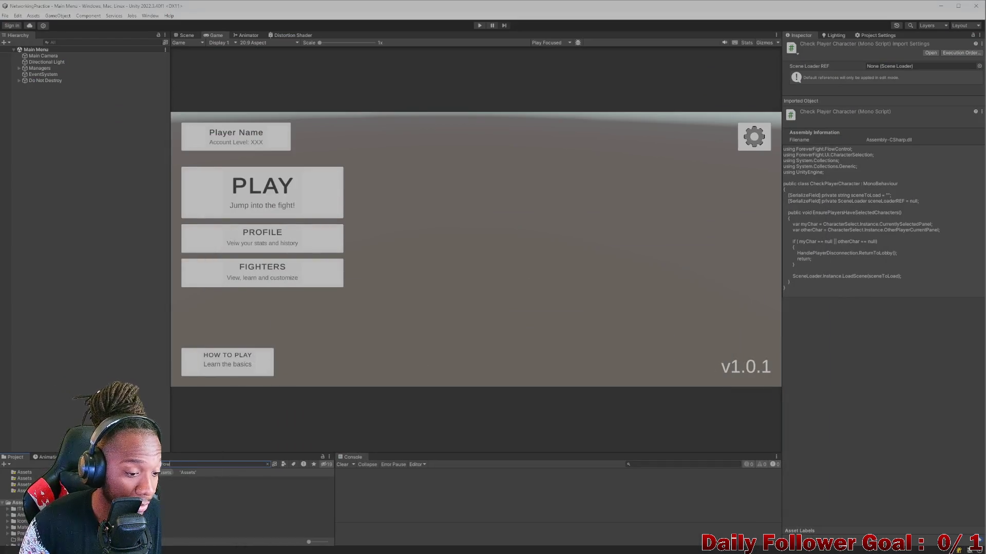
pyautogui.click(23, 542)
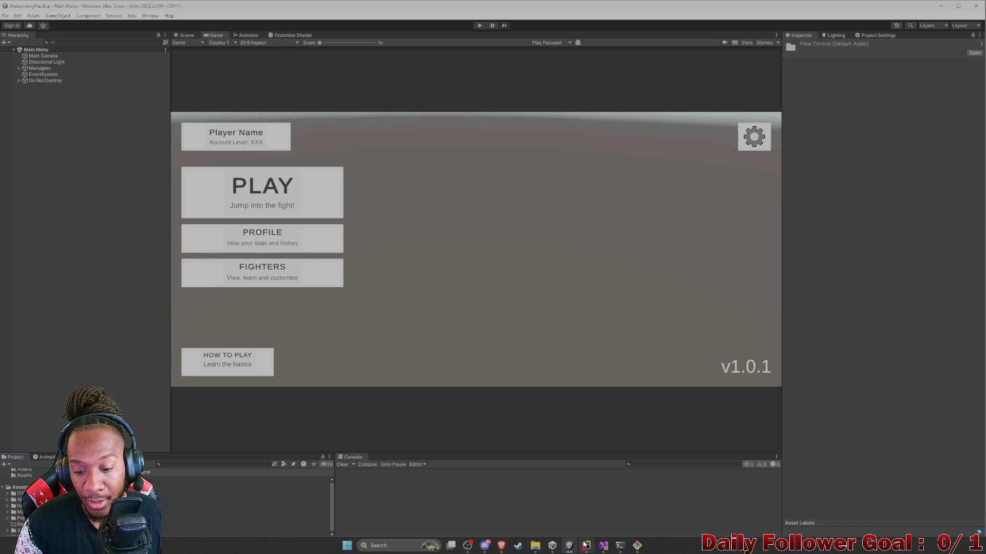
pyautogui.click(586, 545)
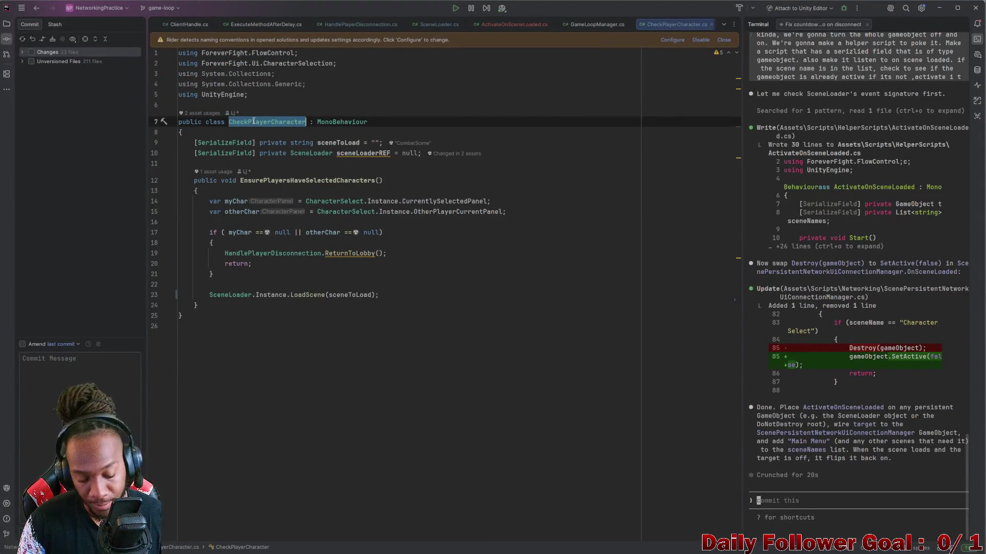
# Ask the AI agent to add CheckPlayerCharacter to the flow control namespace, approving both edits
pyautogui.click(809, 503)
pyautogui.write('add CheckPlayerCharacter ')
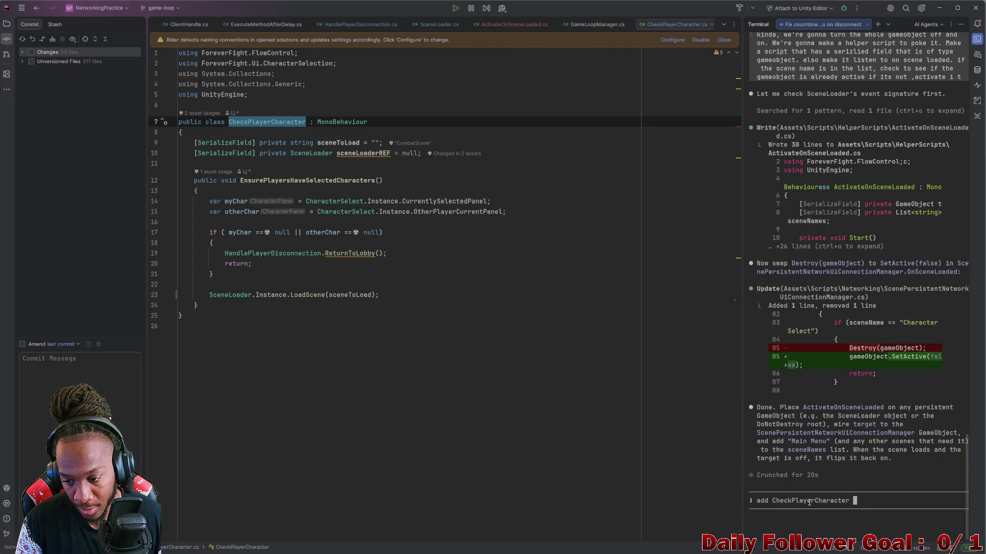
pyautogui.write('to flow ')
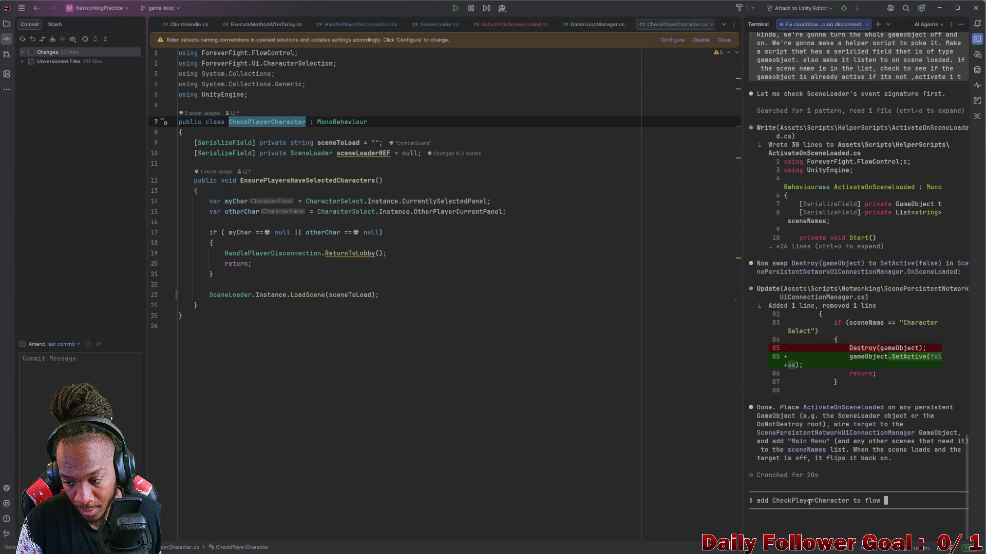
pyautogui.write('control name ')
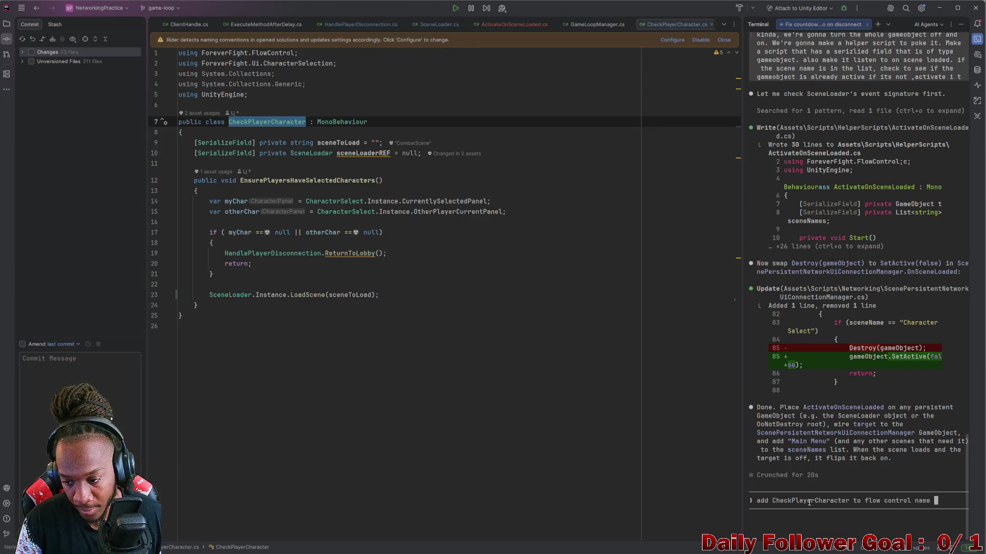
pyautogui.write('space')
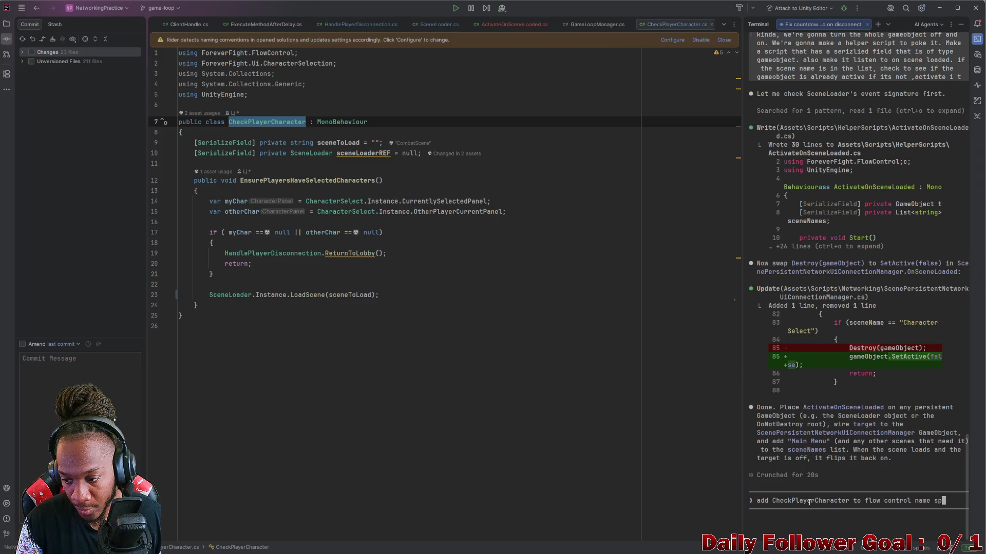
pyautogui.press('Return')
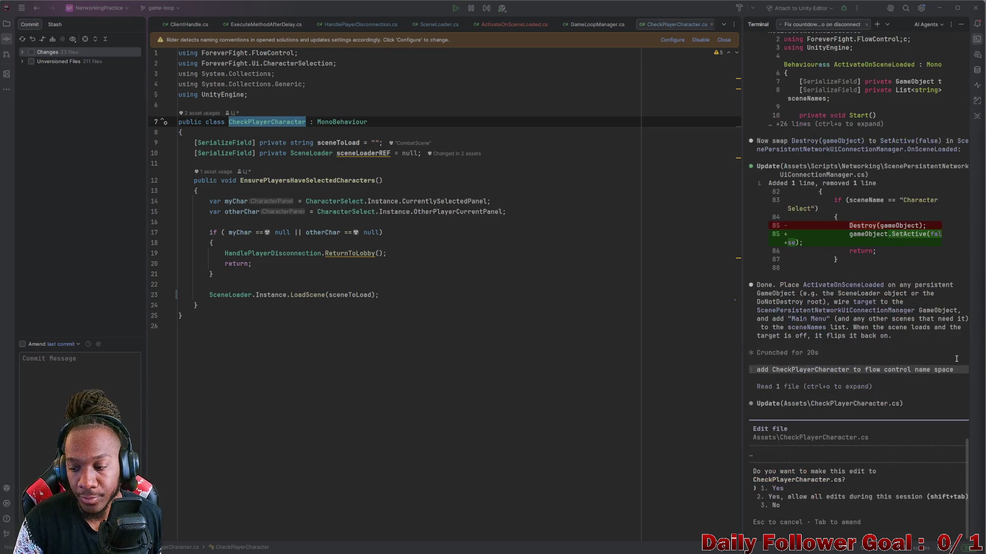
pyautogui.click(784, 497)
pyautogui.press('Return')
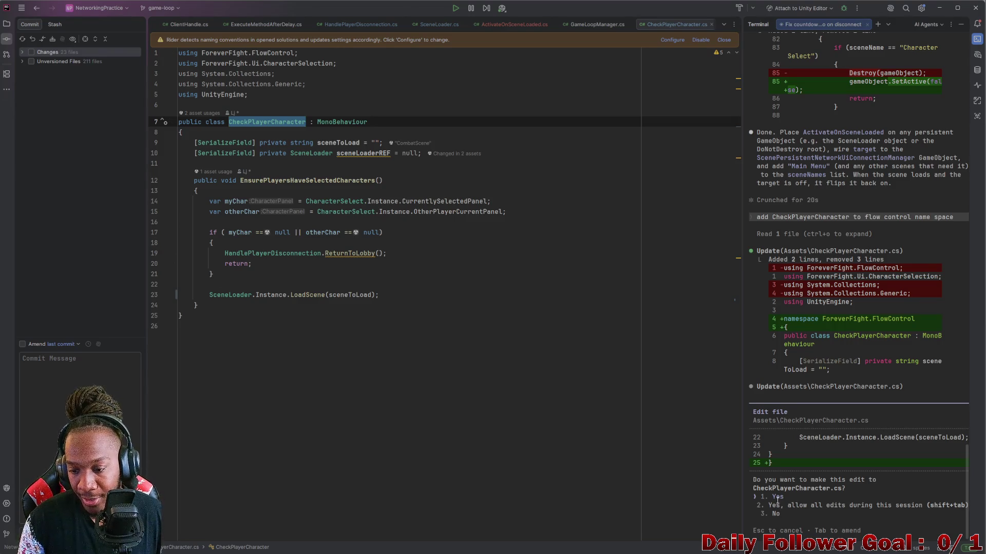
pyautogui.press('Return')
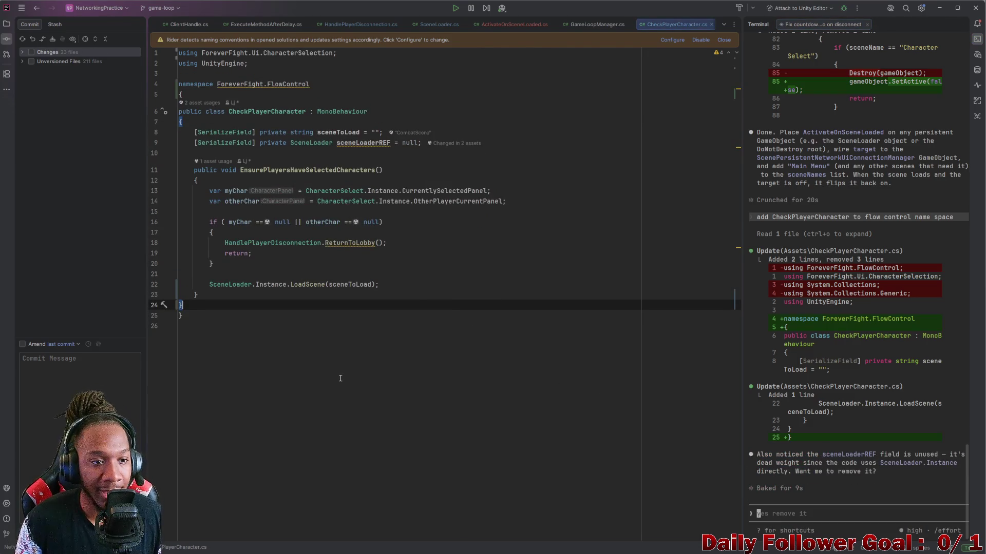
# Check the namespace's suggested fixes and compare the other scripts' formatting
pyautogui.rightClick(245, 85)
pyautogui.click(241, 90)
pyautogui.rightClick(295, 85)
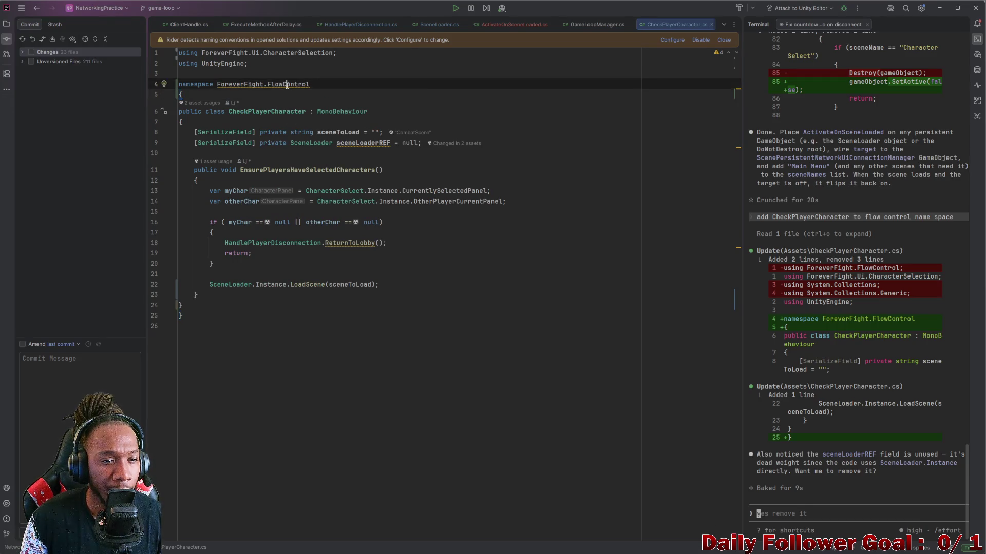
pyautogui.click(312, 90)
pyautogui.moveTo(282, 99)
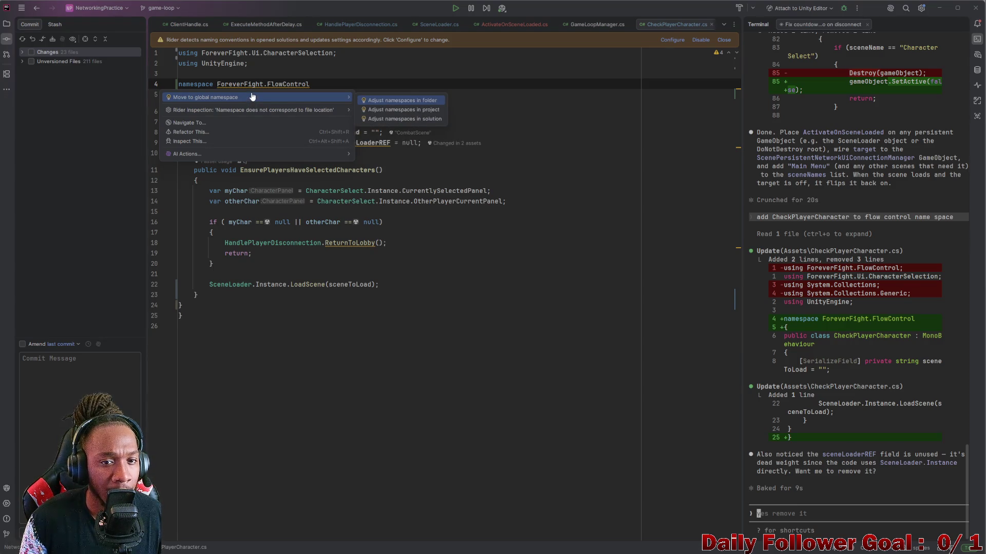
pyautogui.press('Escape')
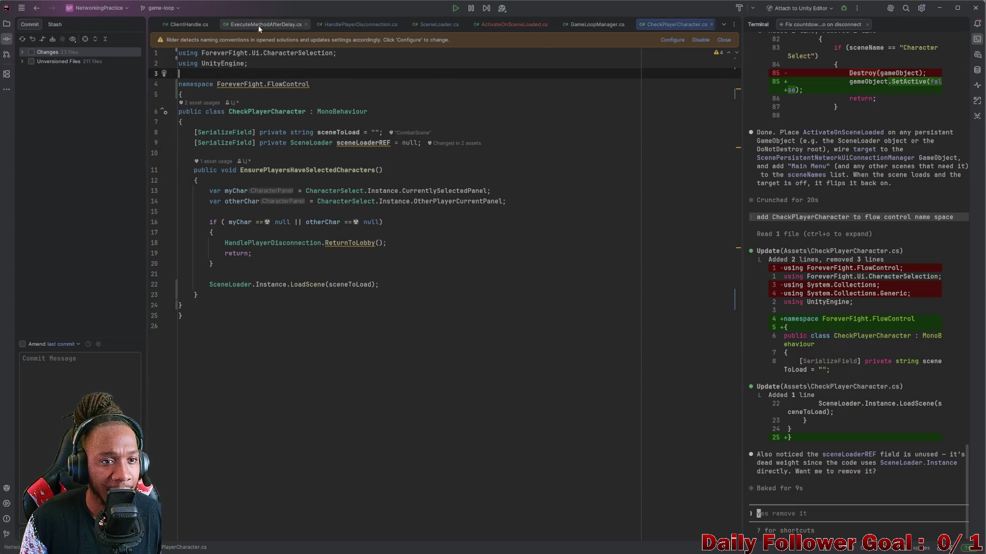
pyautogui.click(266, 24)
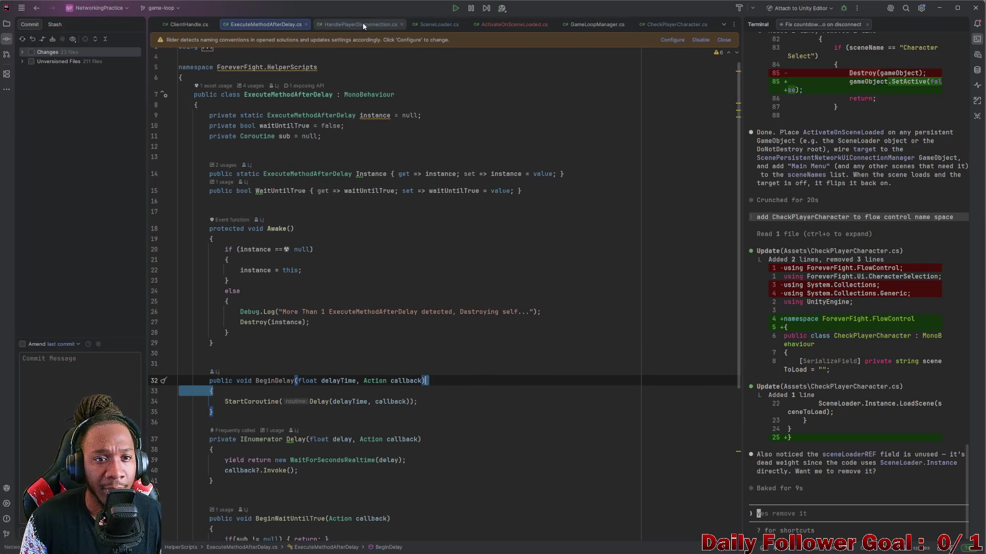
pyautogui.click(361, 25)
pyautogui.click(493, 26)
pyautogui.click(676, 24)
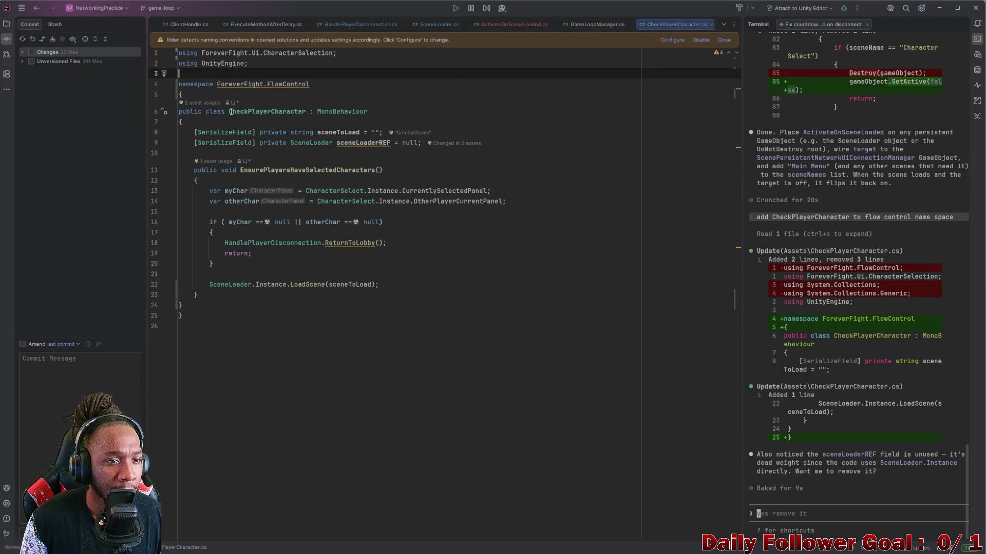
# Indent lines 6–24 of CheckPlayerCharacter one level inside the namespace block
pyautogui.moveTo(195, 308)
pyautogui.mouseDown()
pyautogui.moveTo(185, 231)
pyautogui.moveTo(146, 117)
pyautogui.mouseUp()
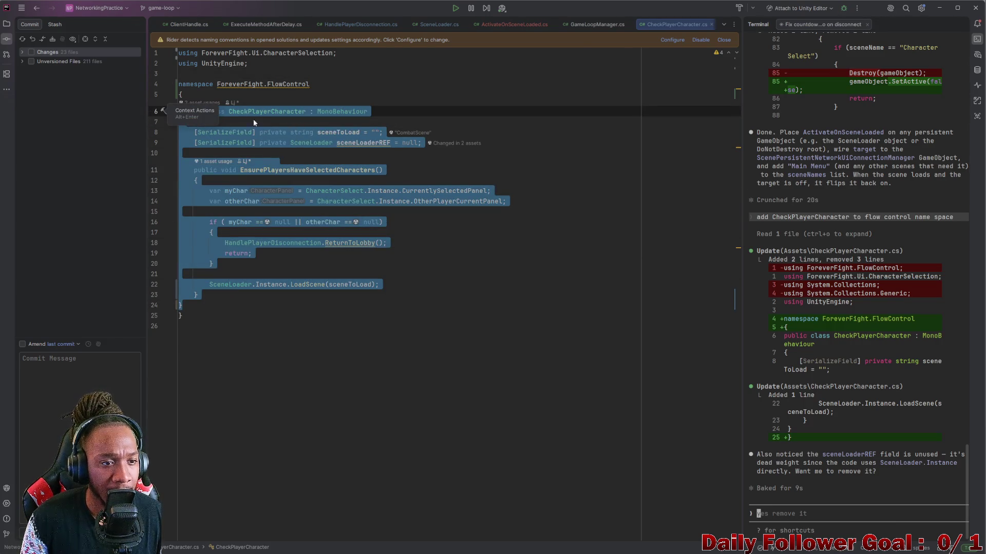
pyautogui.rightClick(241, 109)
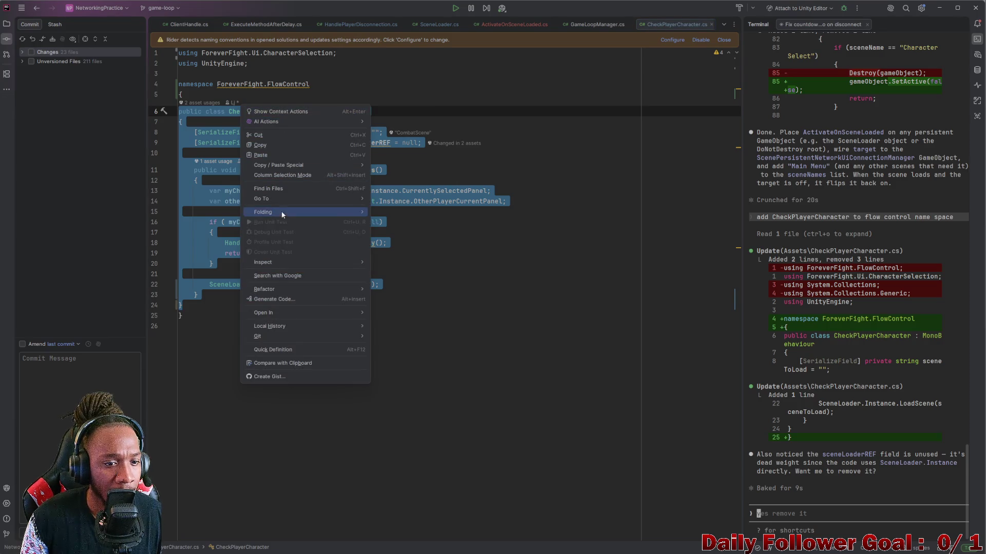
pyautogui.click(442, 256)
pyautogui.moveTo(181, 305); pyautogui.dragTo(138, 112)
pyautogui.press('Tab')
pyautogui.click(308, 305)
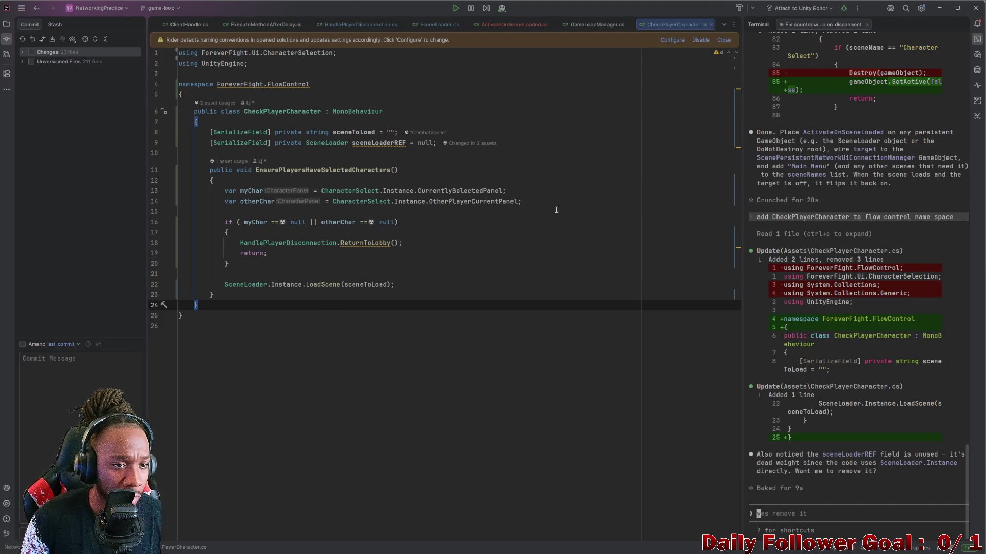
pyautogui.click(533, 255)
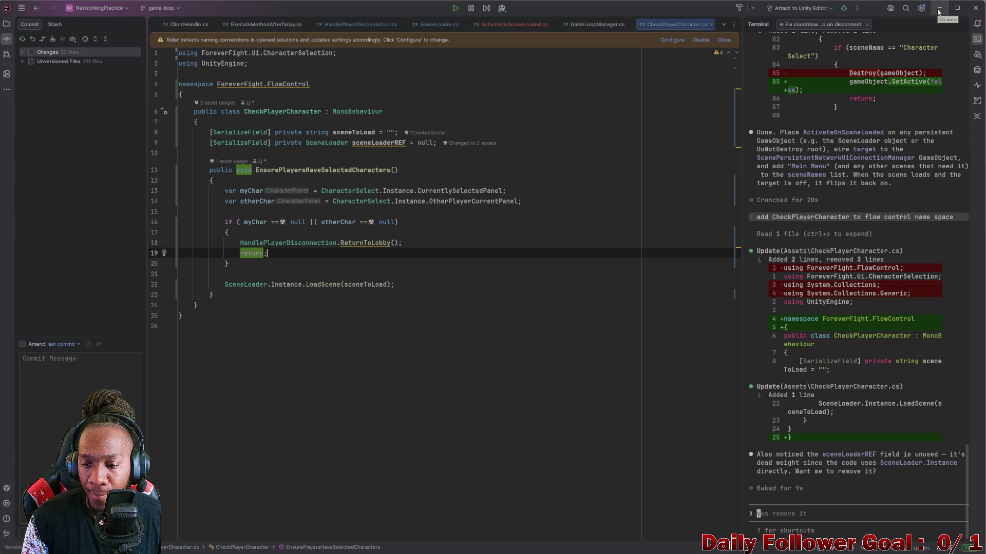
# Have the AI agent delete the unused sceneLoaderREF field from CheckPlayerCharacter
pyautogui.doubleClick(388, 144)
pyautogui.moveTo(386, 147)
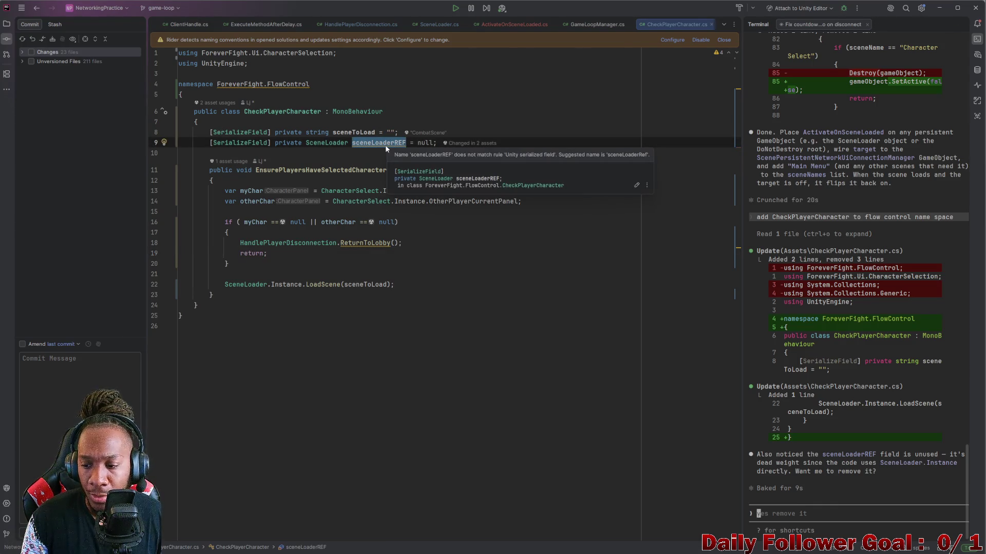
pyautogui.click(793, 517)
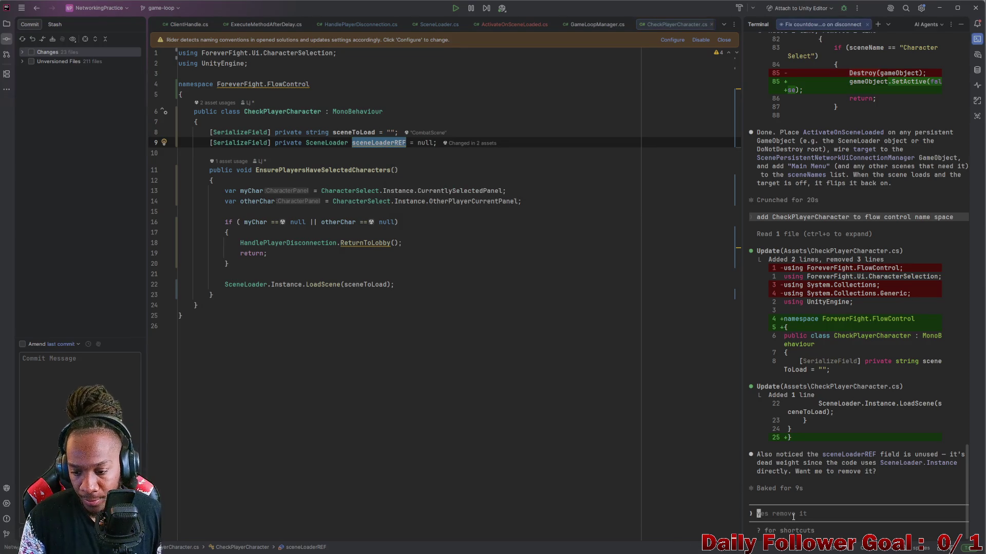
pyautogui.press('Return')
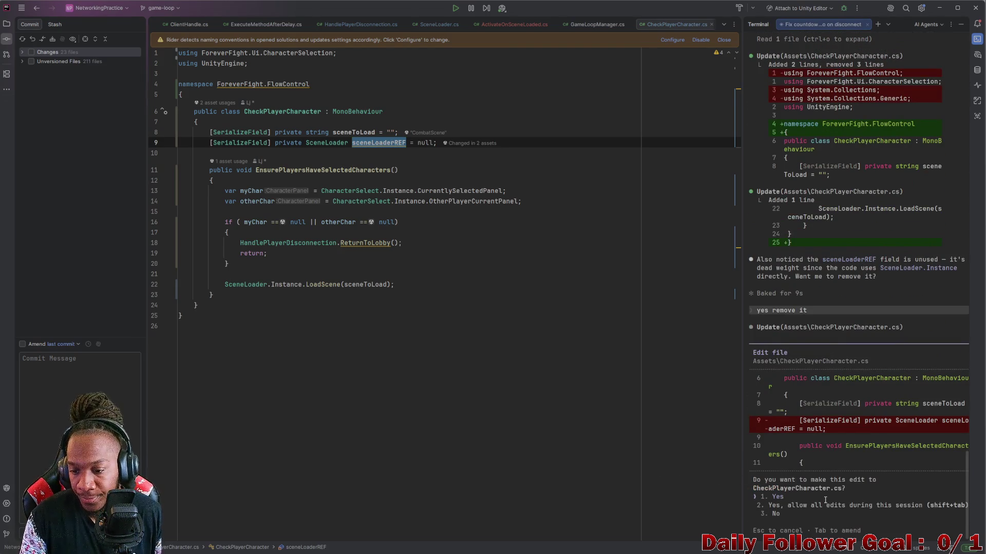
pyautogui.press('Return')
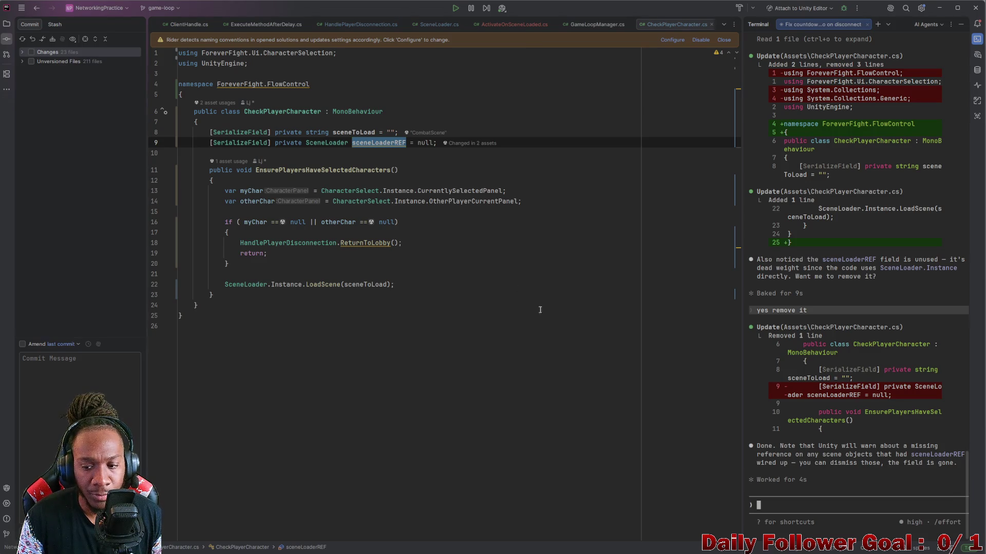
pyautogui.click(559, 281)
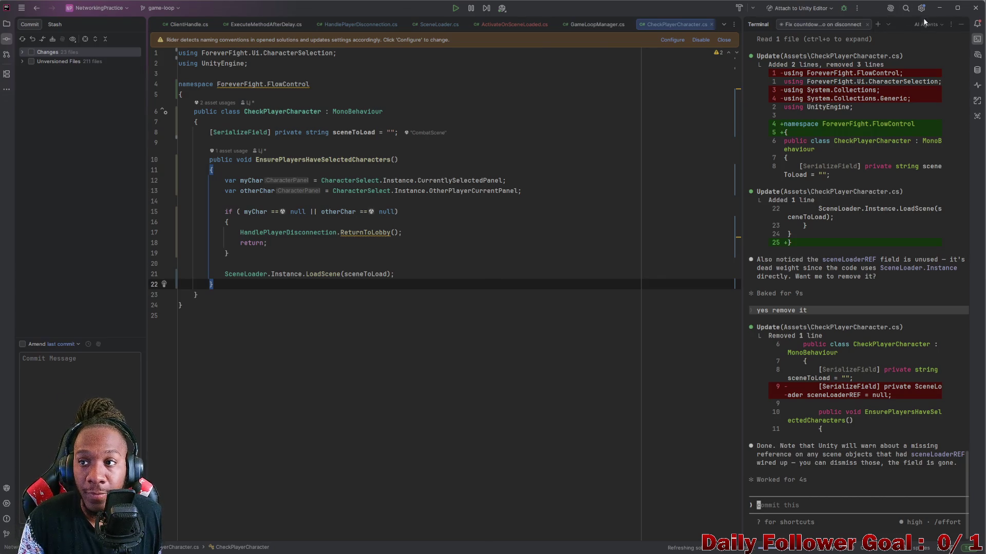
pyautogui.click(939, 11)
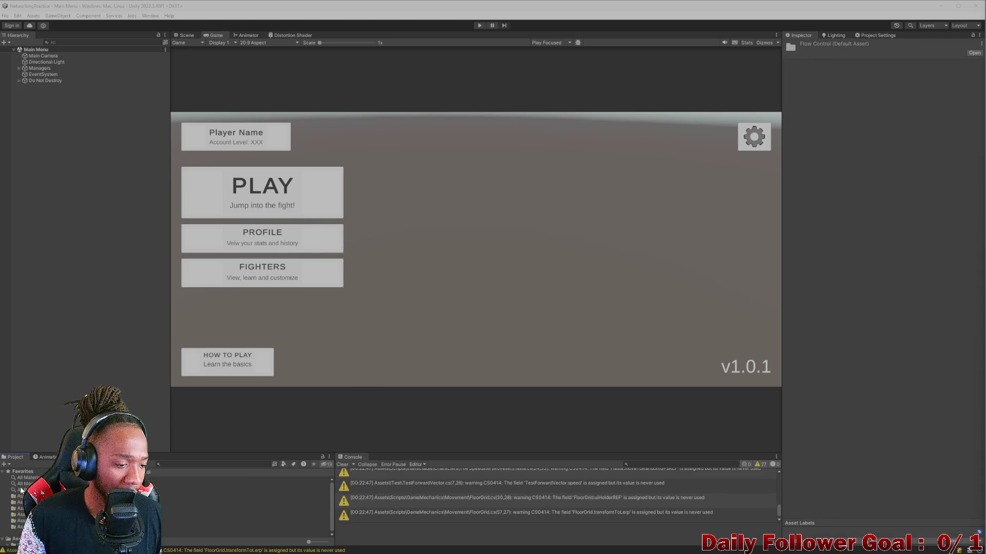
# Open Assets and select the CheckPlayerCharacter script to preview it in the Inspector
pyautogui.click(19, 516)
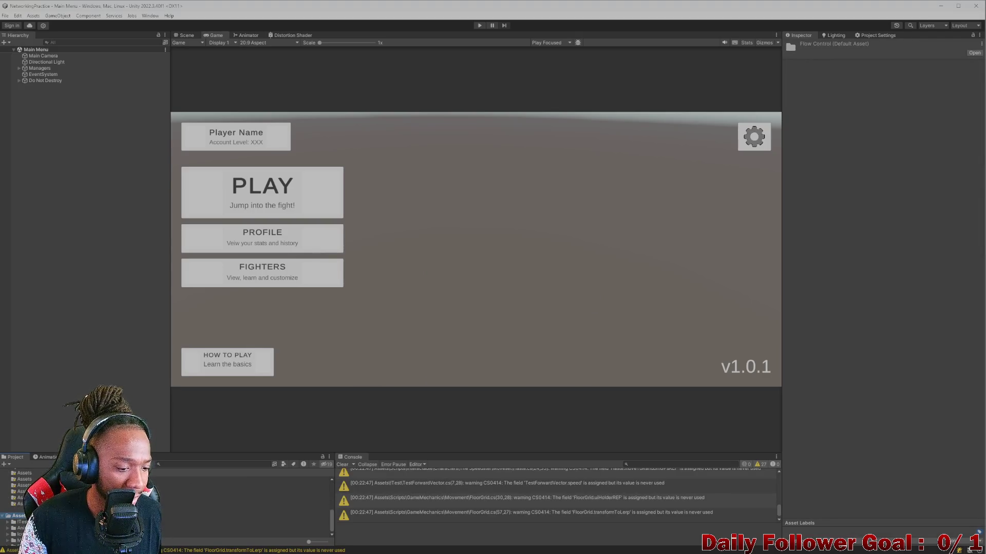
pyautogui.scroll(5, 242, 503)
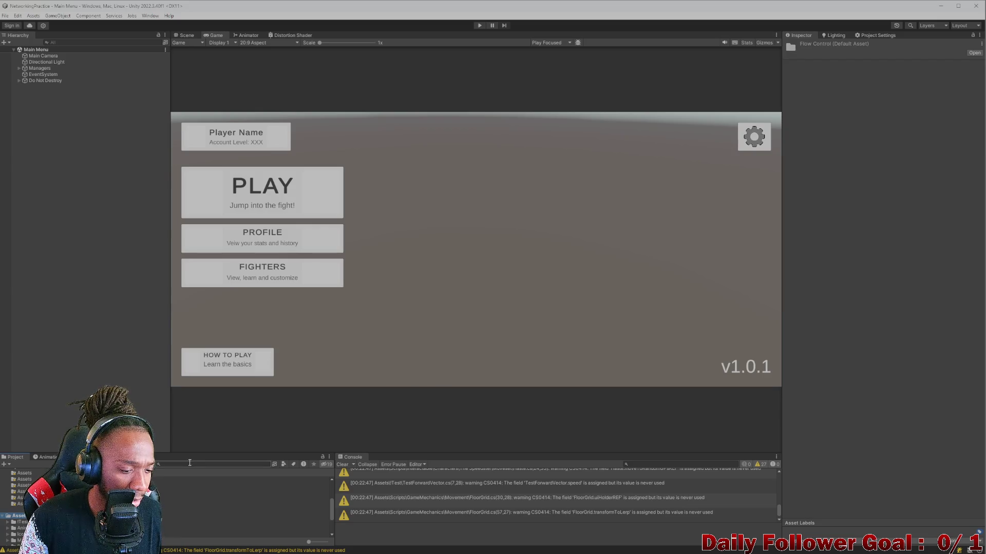
pyautogui.click(138, 501)
pyautogui.click(205, 496)
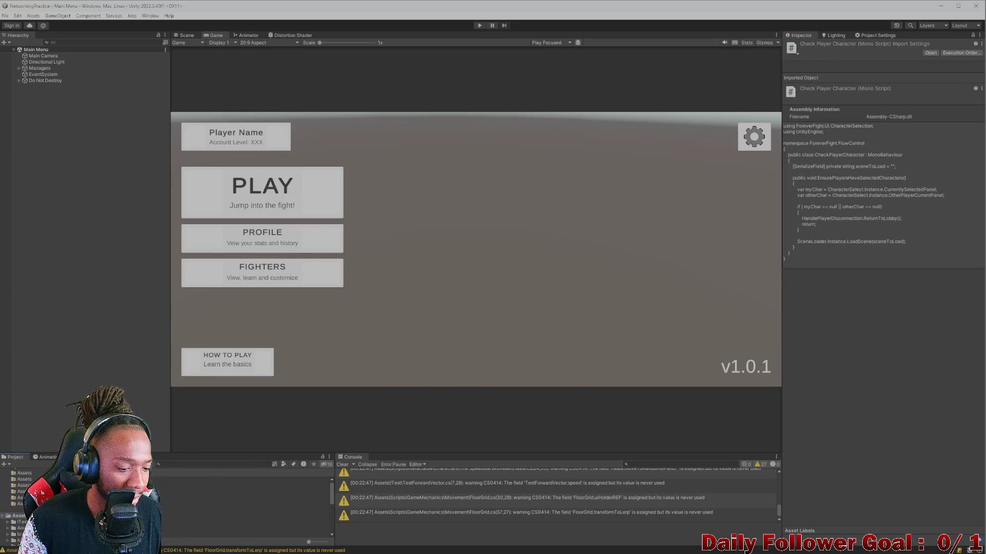
pyautogui.scroll(-3, 20, 498)
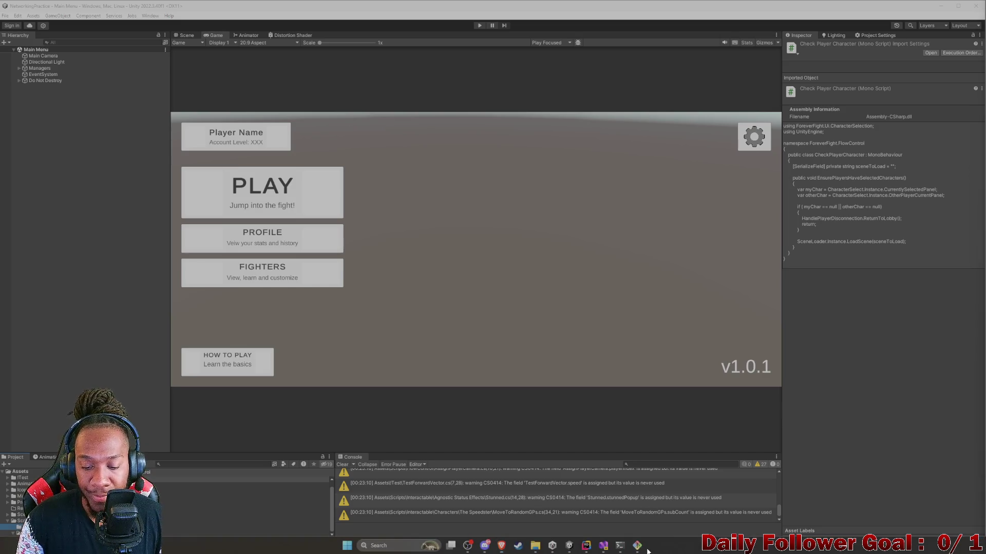
# Rerun git status, review CheckPlayerCharacter.cs listed as untracked, then minimize Git Bash
pyautogui.click(637, 548)
pyautogui.scroll(-10, 462, 344)
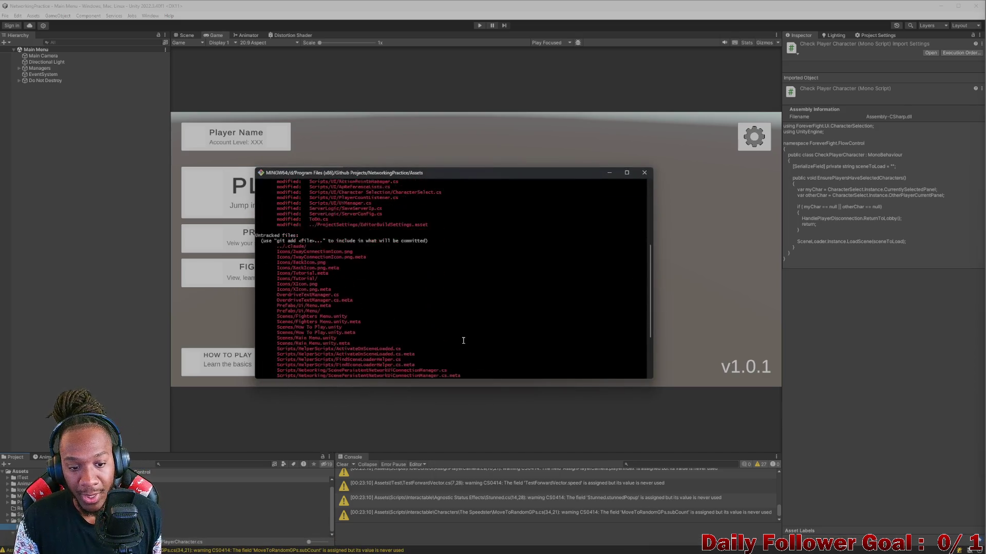
pyautogui.press('Up')
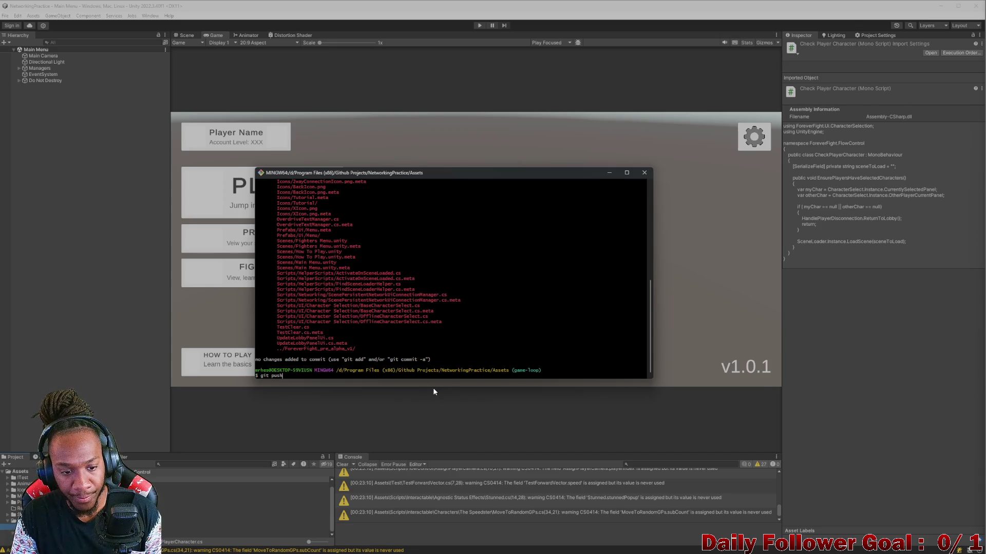
pyautogui.press('Return')
pyautogui.scroll(3, 395, 262)
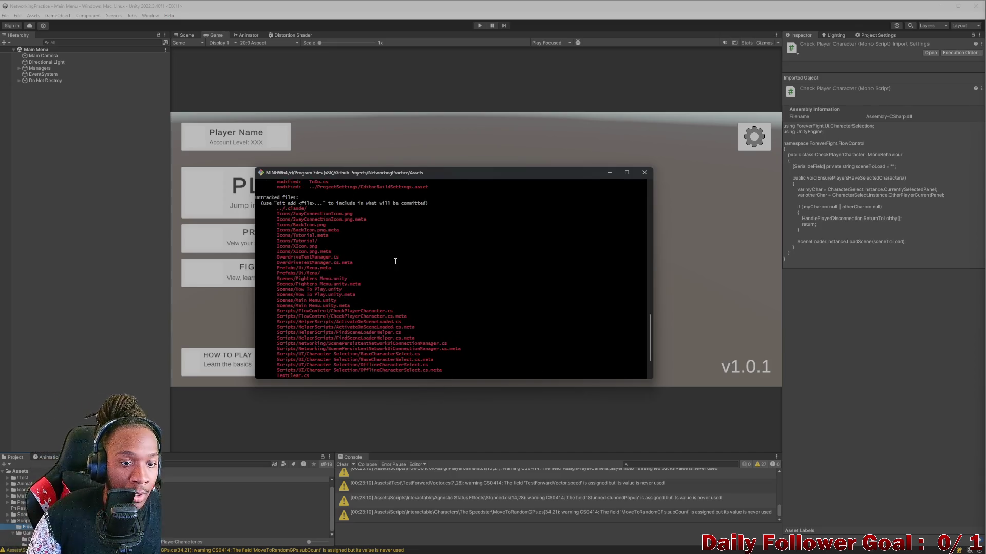
pyautogui.scroll(9, 382, 234)
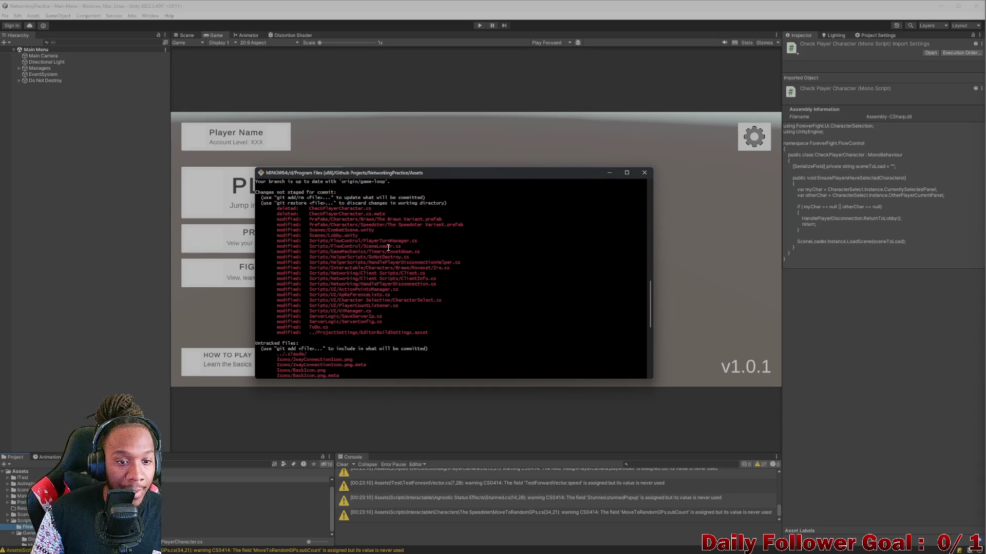
pyautogui.scroll(-6, 411, 267)
pyautogui.scroll(7, 359, 257)
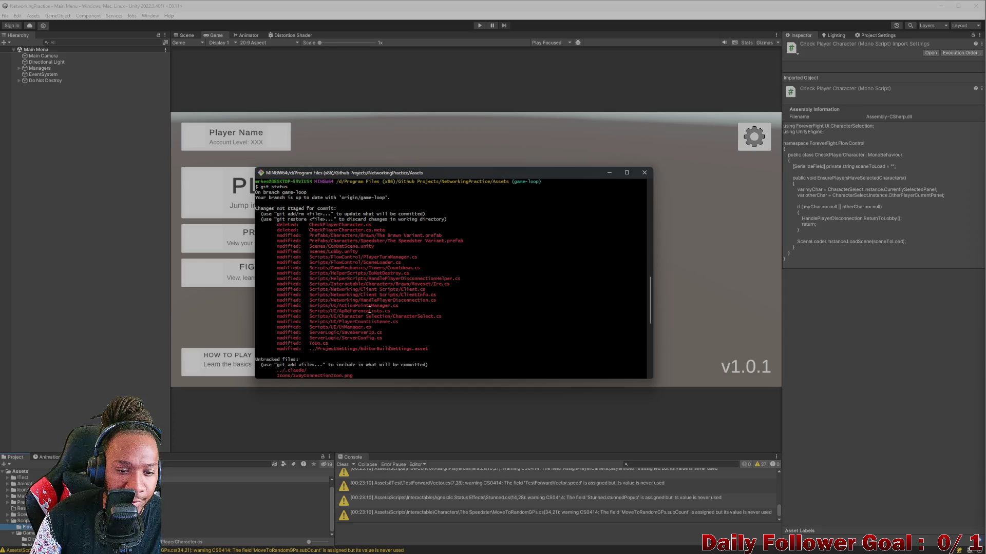
pyautogui.scroll(-6, 331, 312)
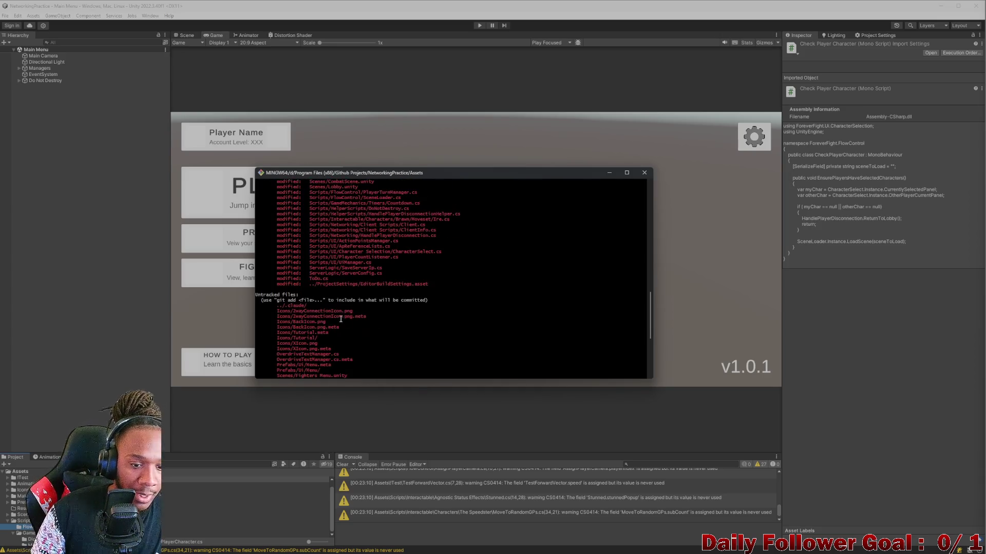
pyautogui.scroll(-4, 332, 311)
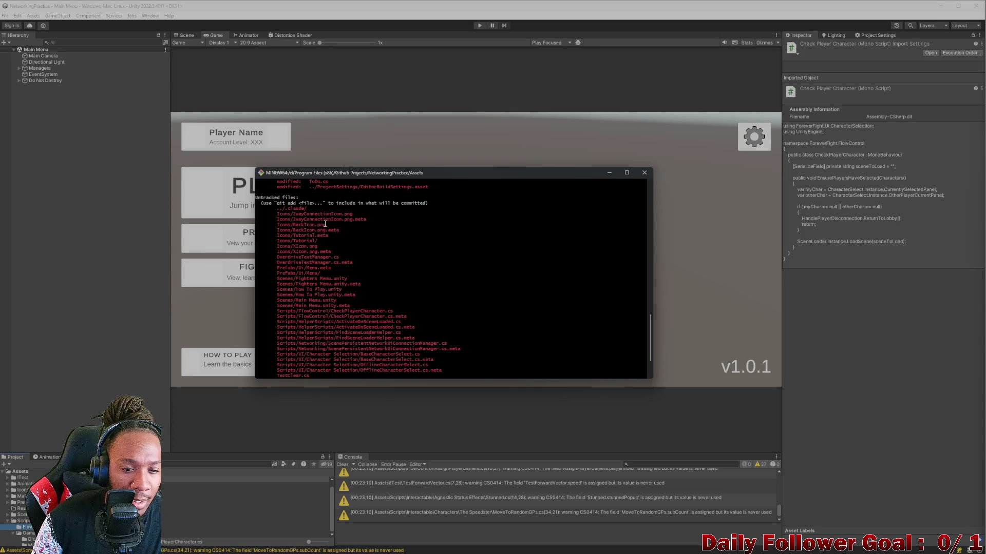
pyautogui.scroll(-3, 318, 258)
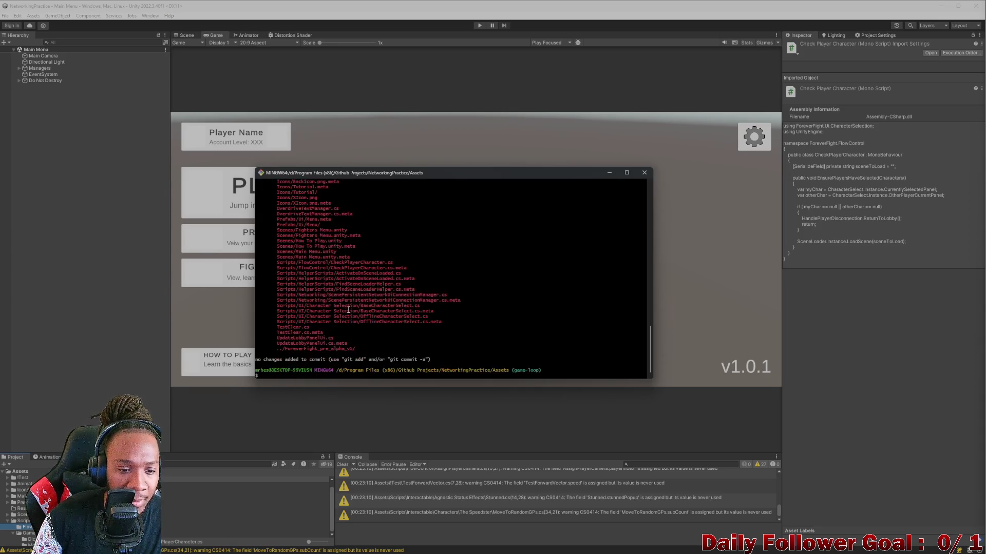
pyautogui.click(610, 173)
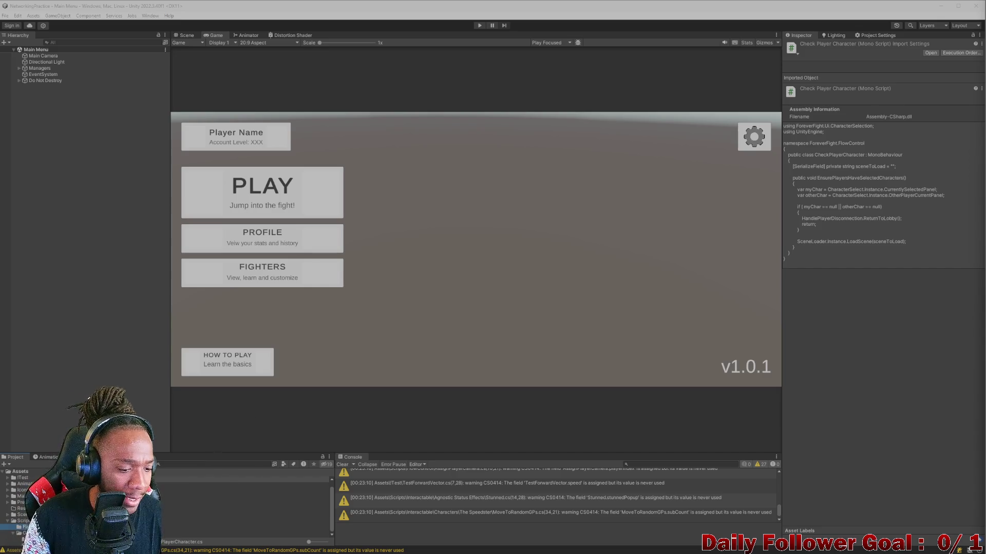
# Search the project for 'how' and duplicate the How To Play scene as How To Play 1
pyautogui.click(186, 464)
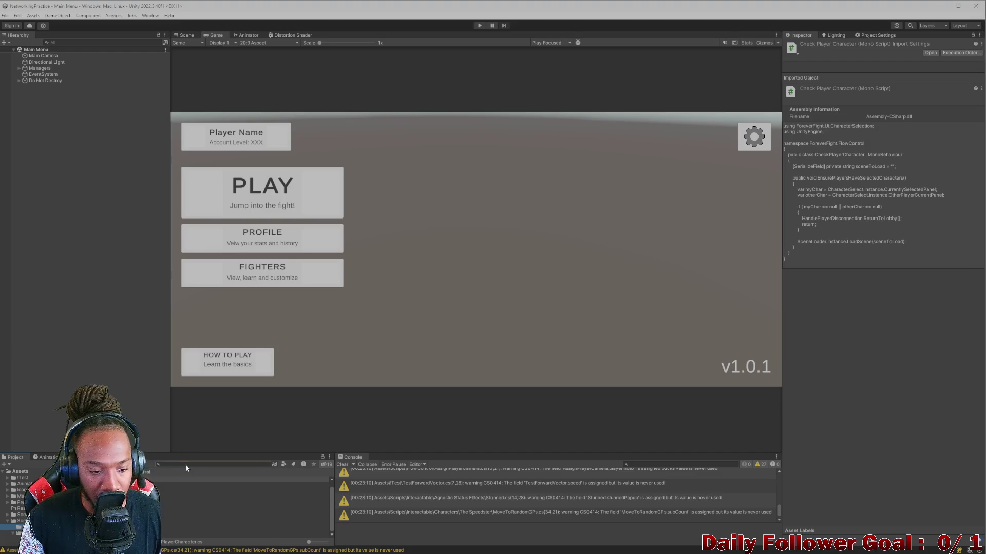
pyautogui.write('how')
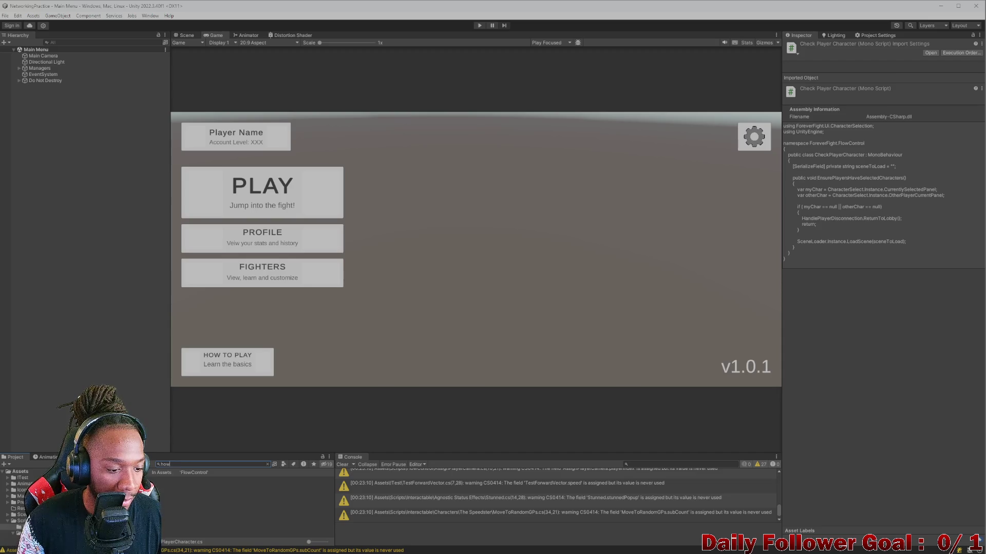
pyautogui.click(174, 483)
pyautogui.click(267, 464)
pyautogui.click(247, 511)
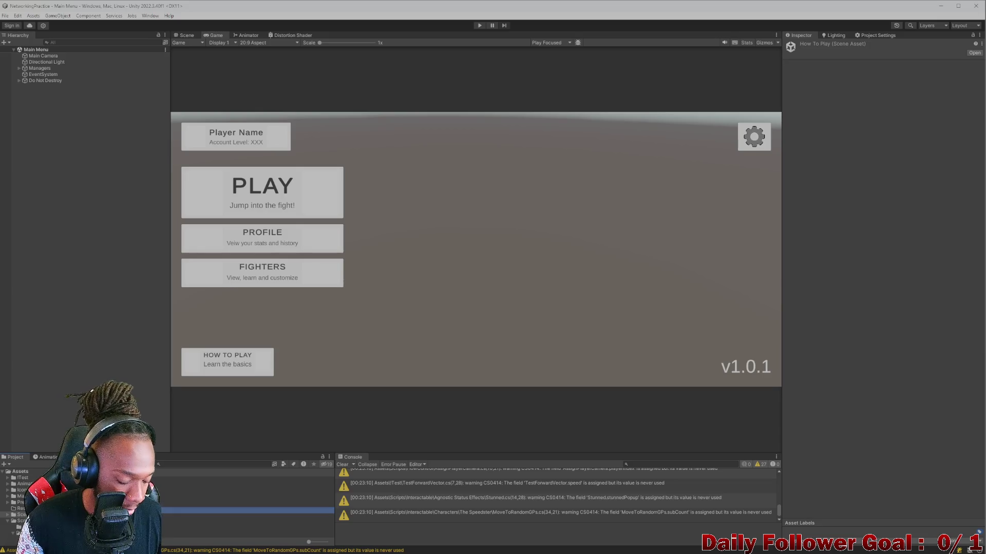
pyautogui.hotkey('ctrl', 'd')
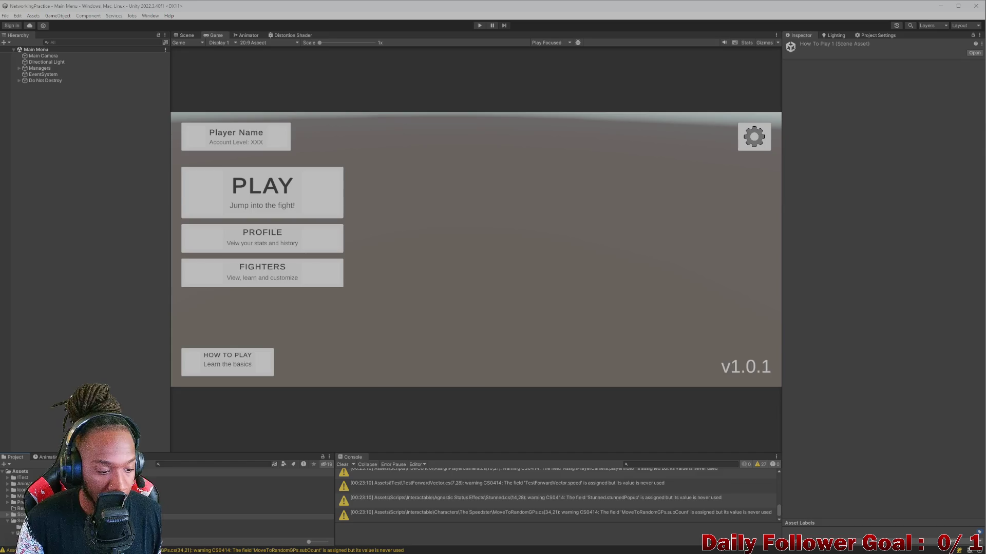
pyautogui.click(247, 529)
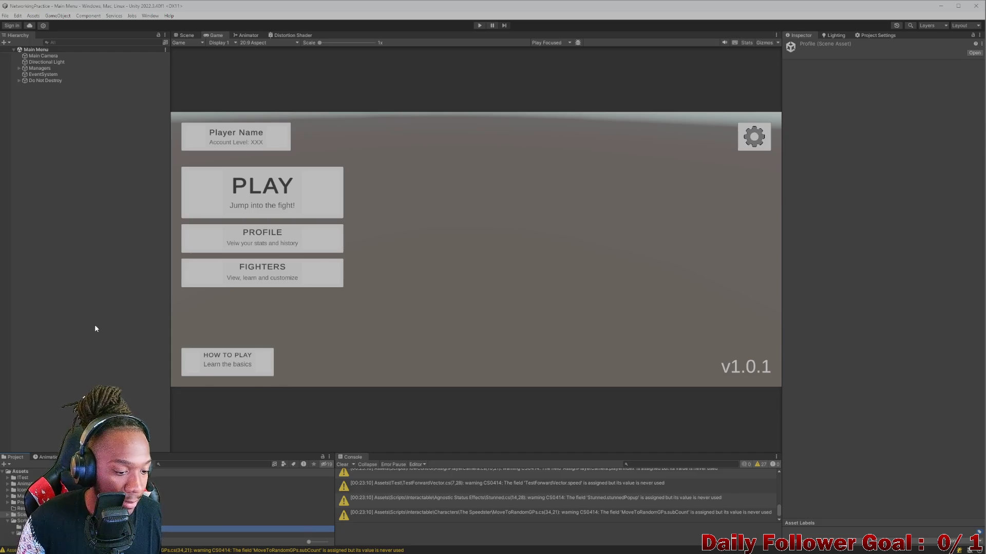
pyautogui.click(90, 345)
# Bring up Git Bash, then switch over to Rider's AI terminal
pyautogui.moveTo(630, 550)
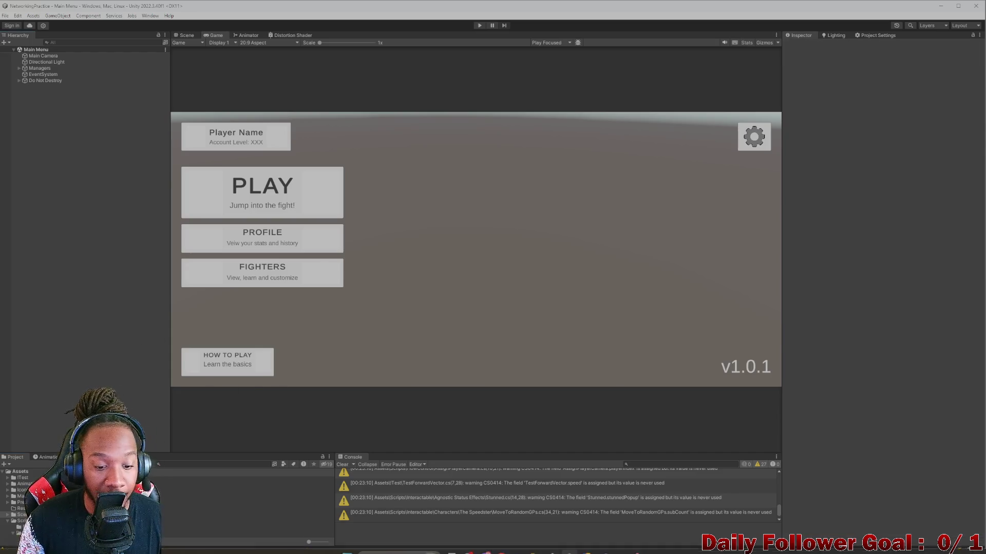
pyautogui.click(637, 545)
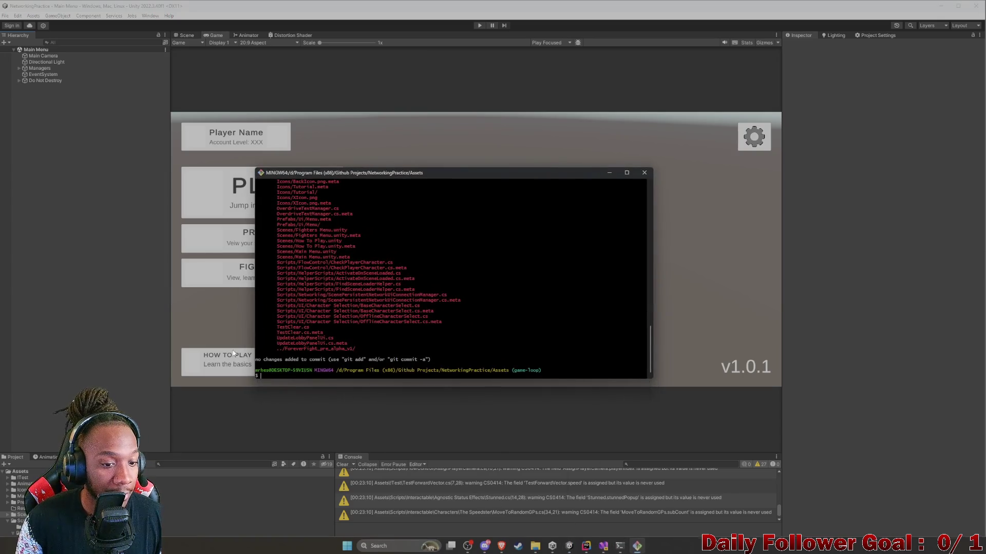
pyautogui.click(586, 545)
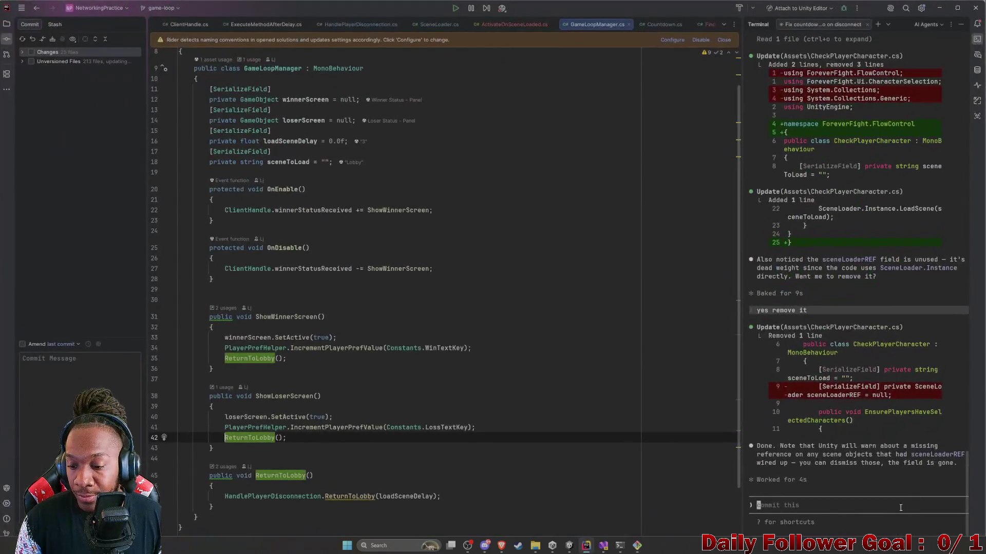
# Ask the AI agent to commit and push these changes with a succinct message under 50 words
pyautogui.write('Okay ma')
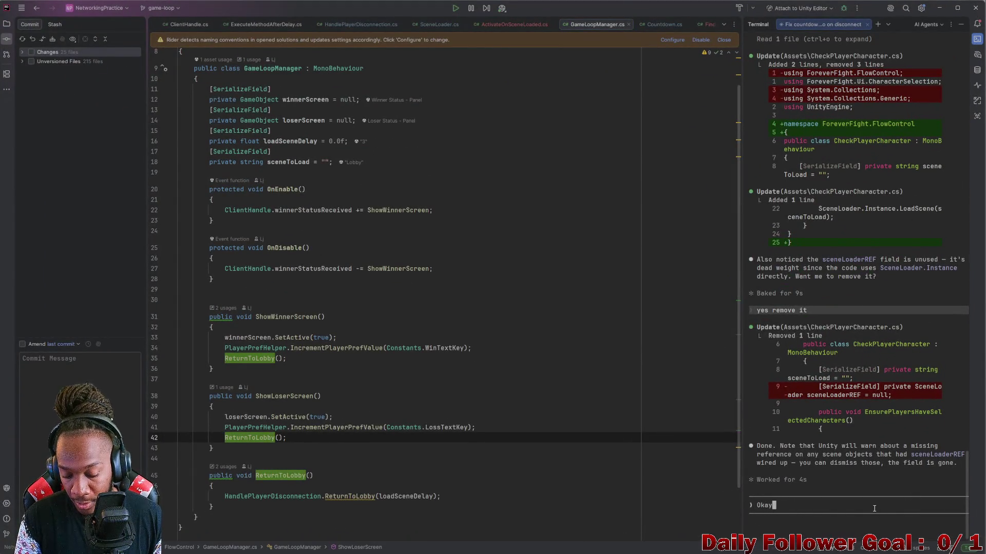
pyautogui.press('BackSpace')
pyautogui.press('BackSpace')
pyautogui.write('comm')
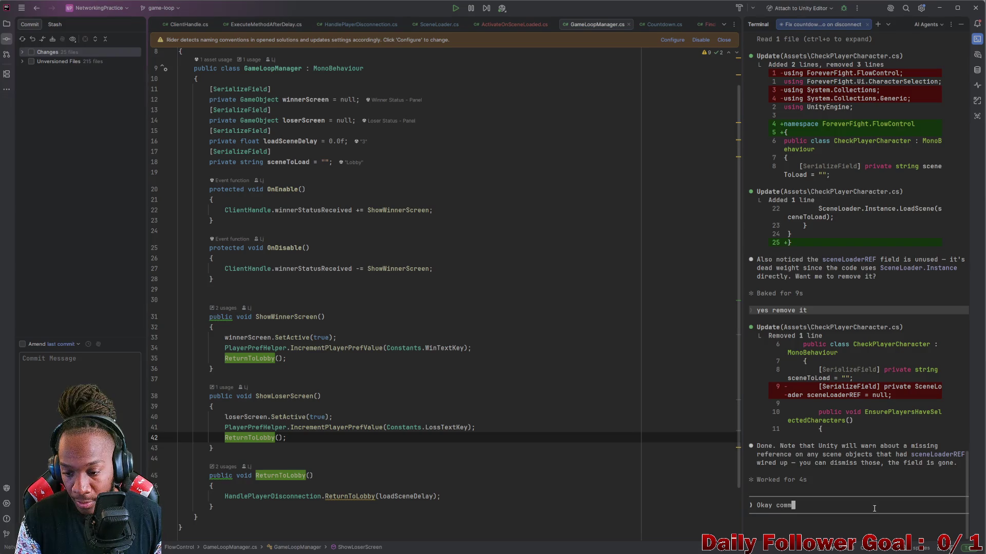
pyautogui.write('it and push th')
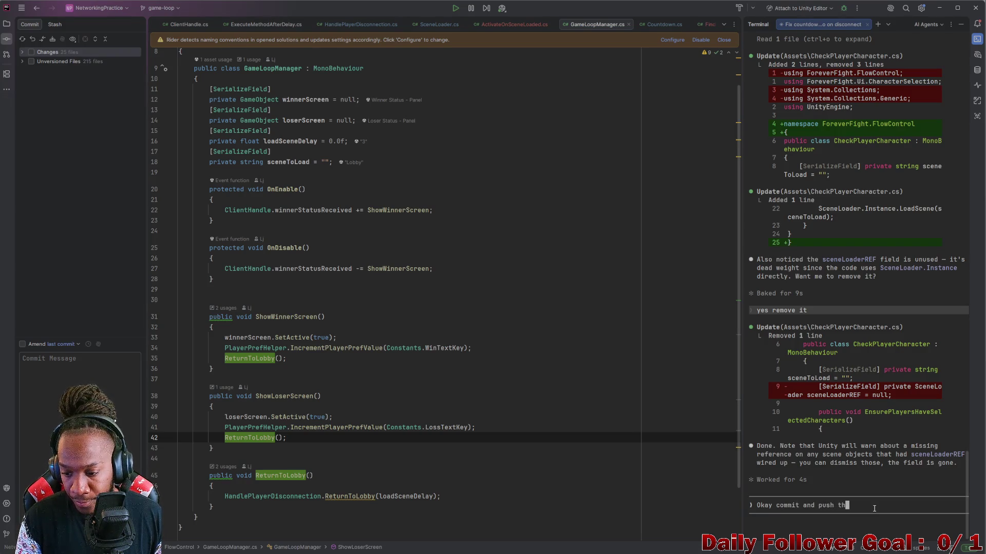
pyautogui.write('ese changes. make th')
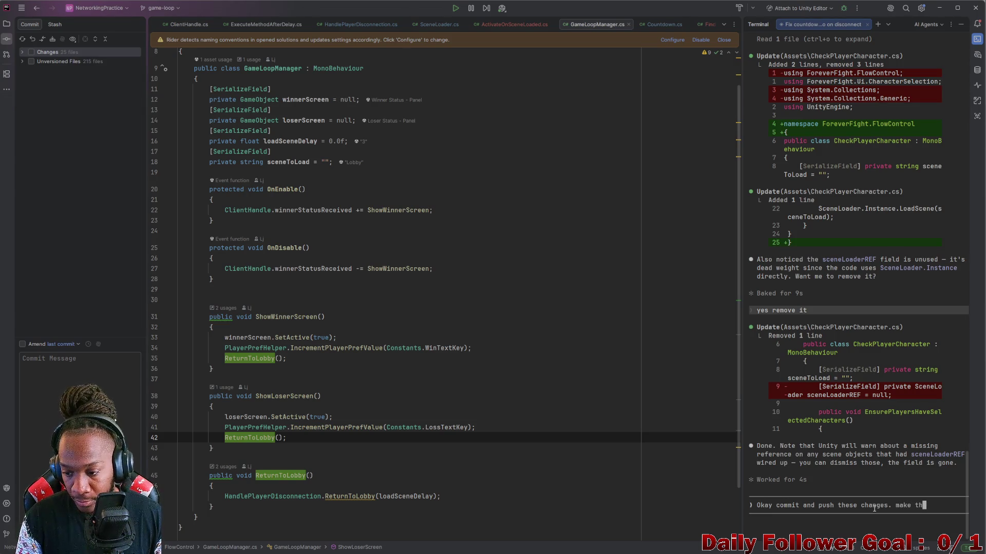
pyautogui.write('e messag')
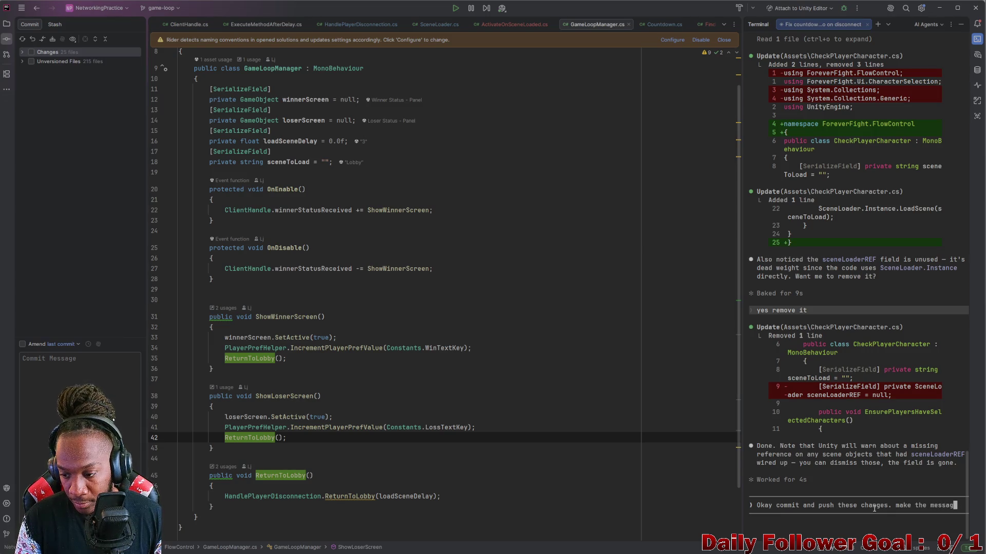
pyautogui.write('e relev')
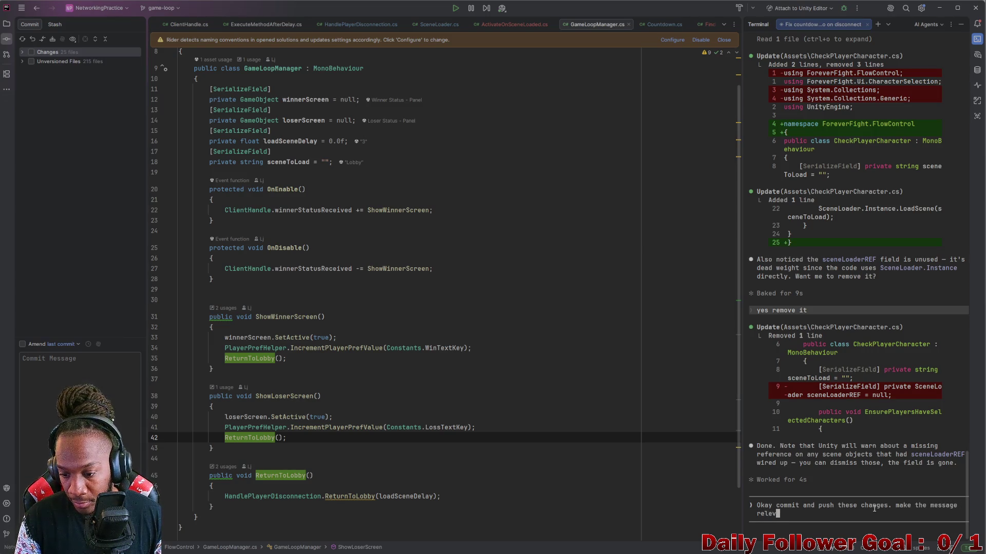
pyautogui.write('evant to the')
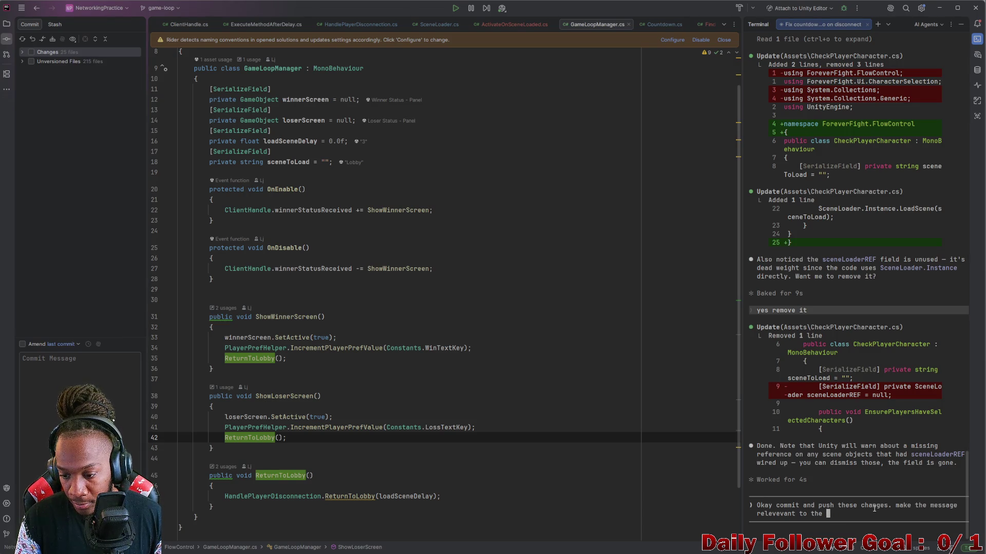
pyautogui.write('s inm ')
pyautogui.write('thwe ')
pyautogui.write(' working')
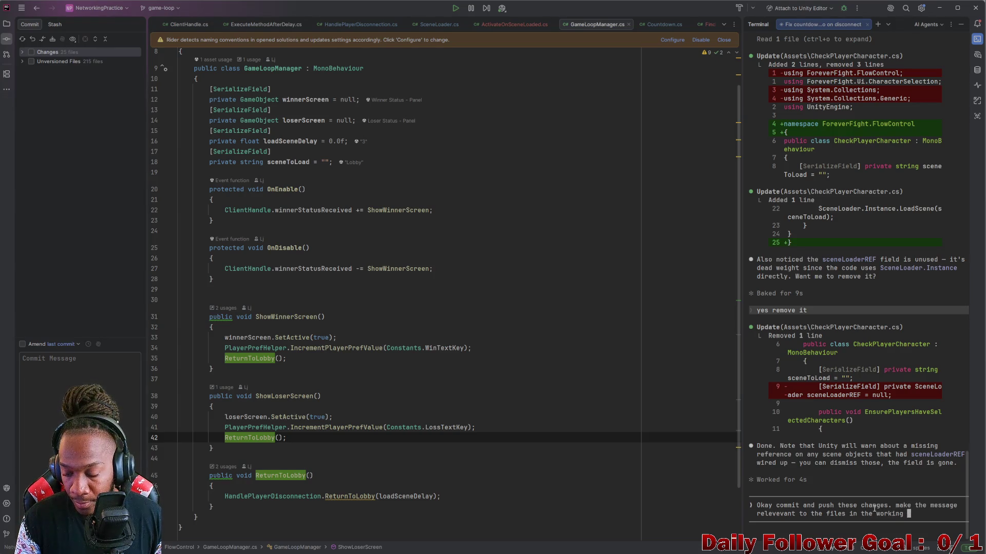
pyautogui.write('rt')
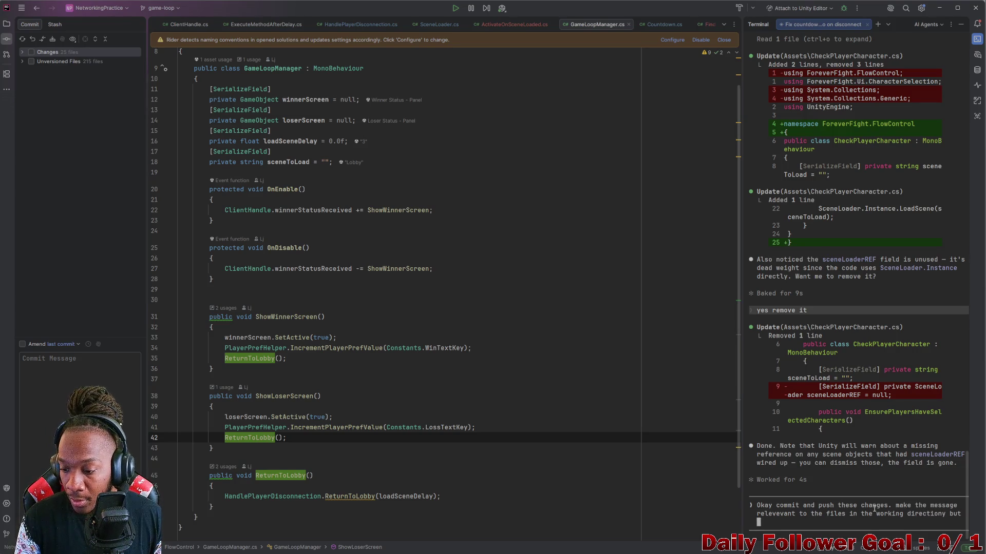
pyautogui.press('BackSpace')
pyautogui.press('BackSpace')
pyautogui.press('BackSpace')
pyautogui.write('ory bu')
pyautogui.write(' kl')
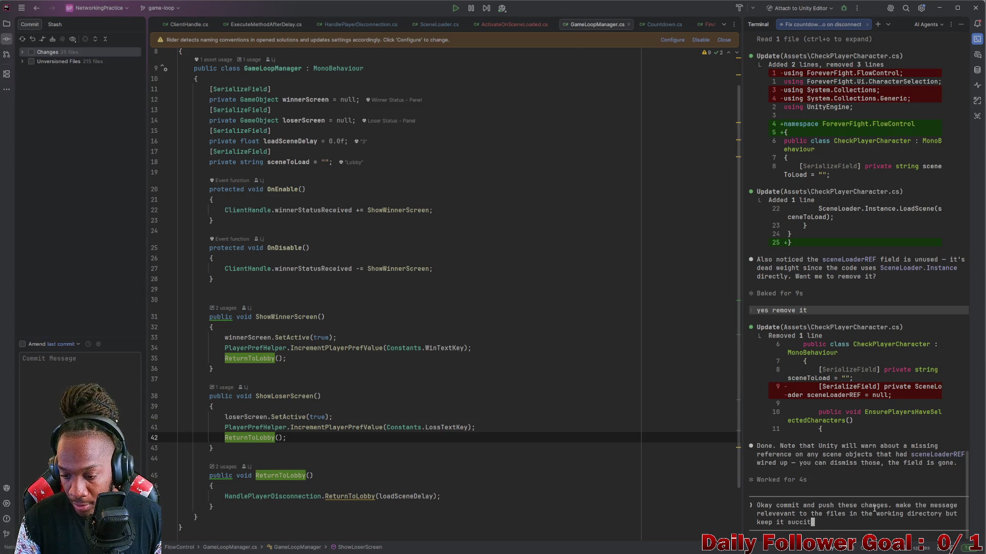
pyautogui.write('int, no more than 40')
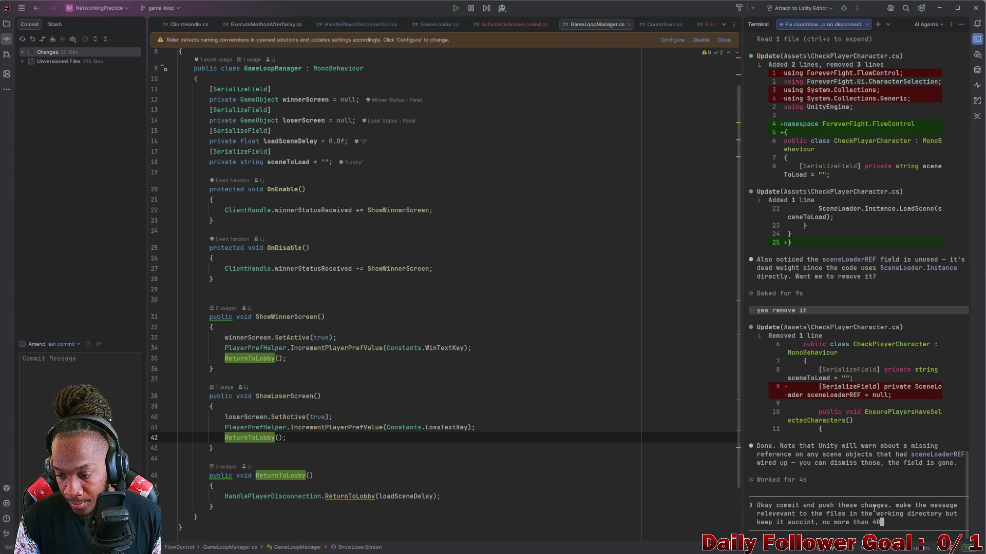
pyautogui.write('words')
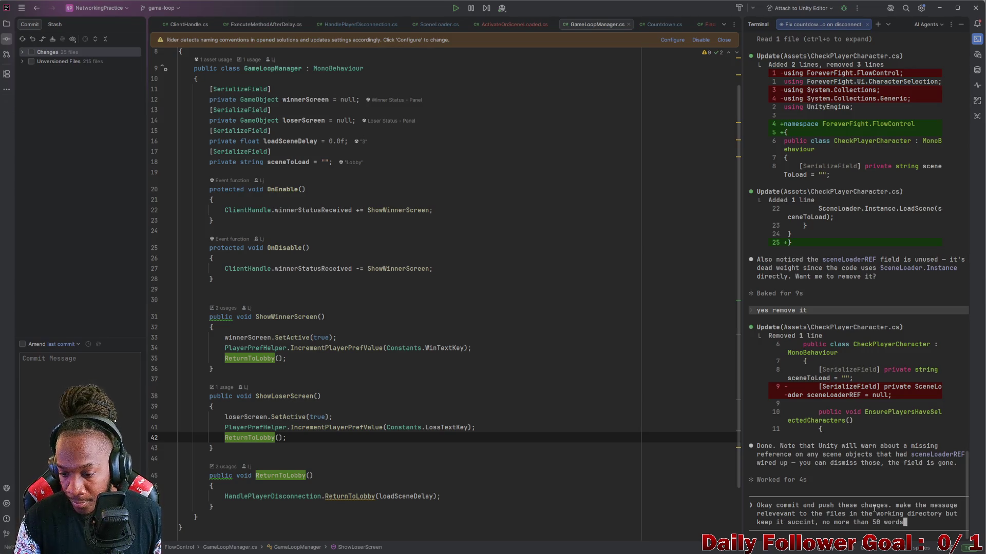
pyautogui.press('Return')
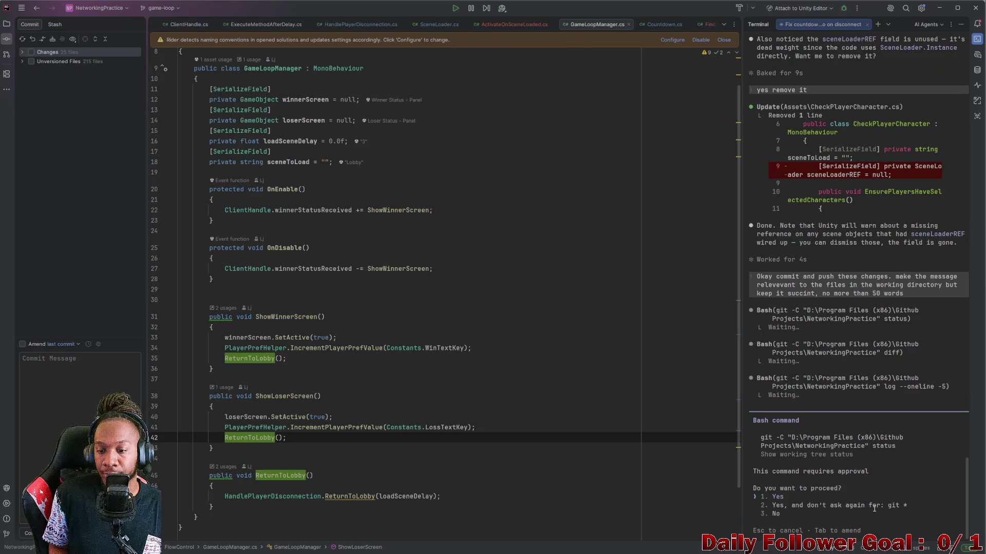
# Approve the agent's git status and git diff commands, then browse the unversioned files
pyautogui.press('Return')
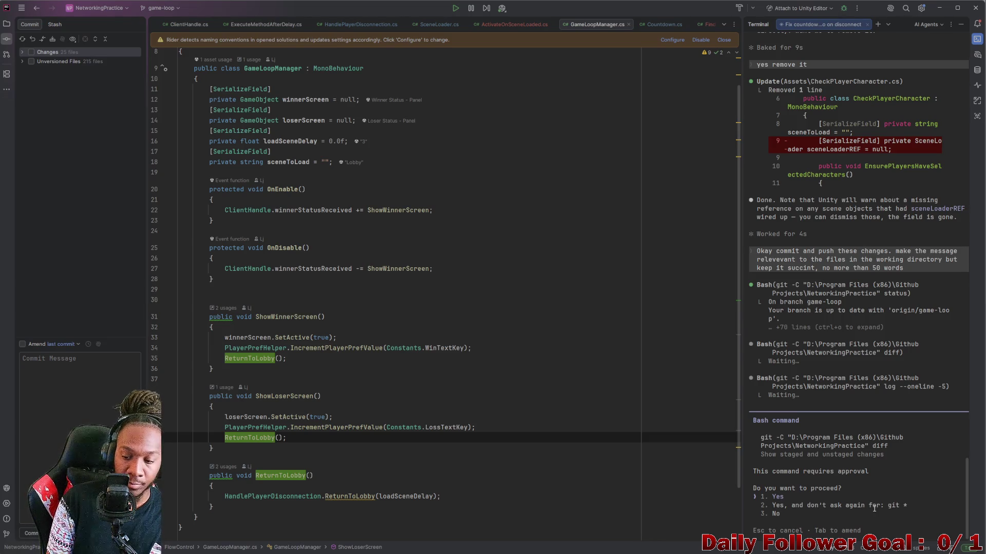
pyautogui.press('Return')
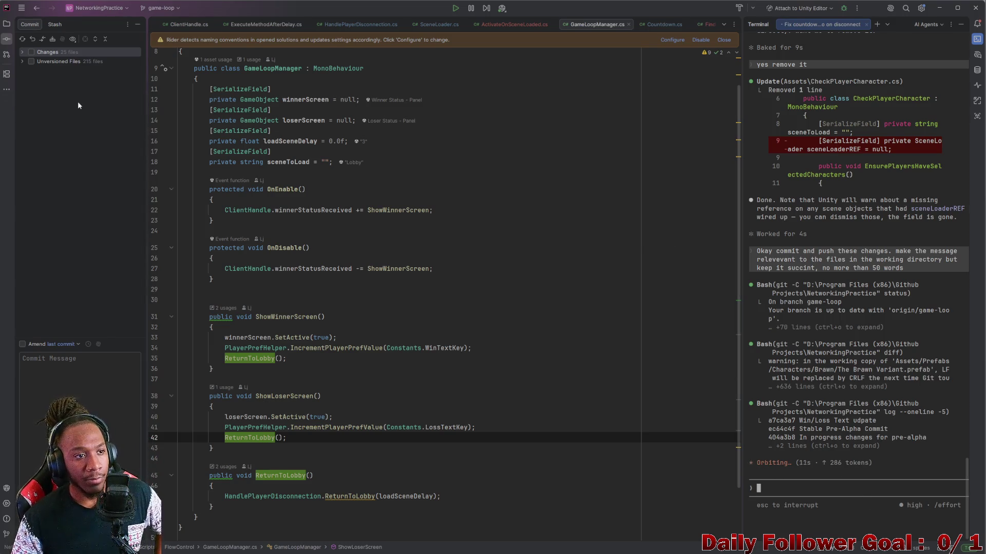
pyautogui.click(23, 61)
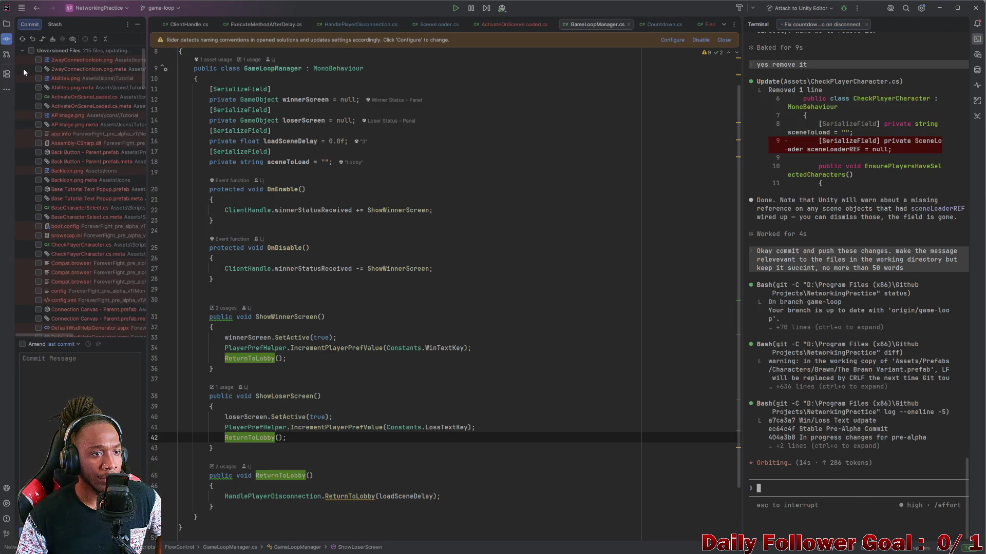
pyautogui.scroll(-8, 76, 115)
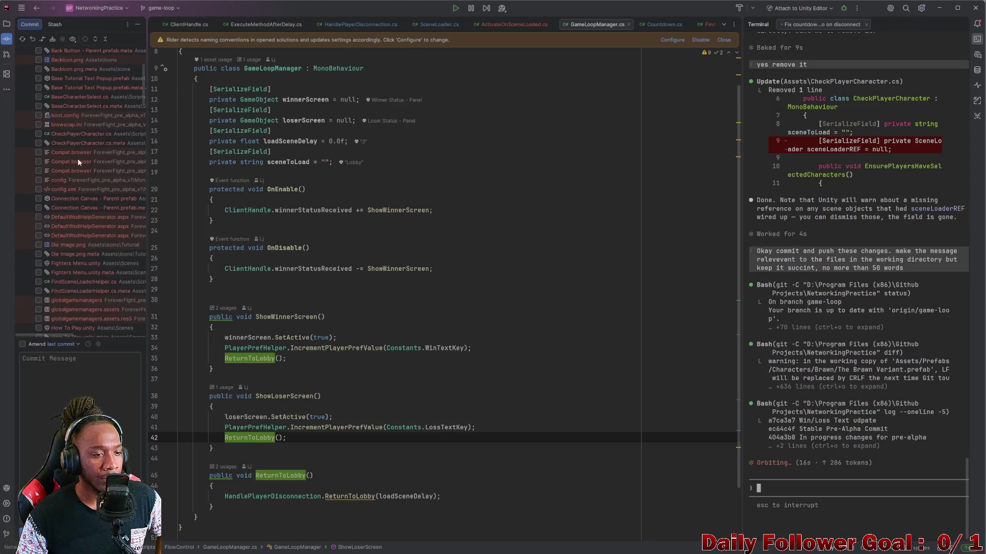
pyautogui.scroll(-8, 79, 174)
pyautogui.scroll(-7, 79, 186)
pyautogui.scroll(-10, 83, 196)
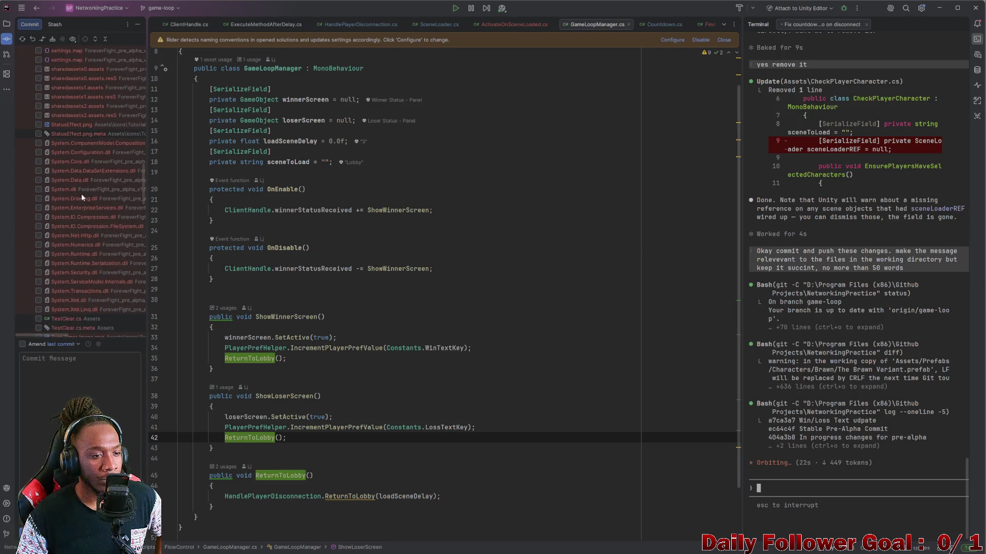
pyautogui.scroll(-12, 84, 204)
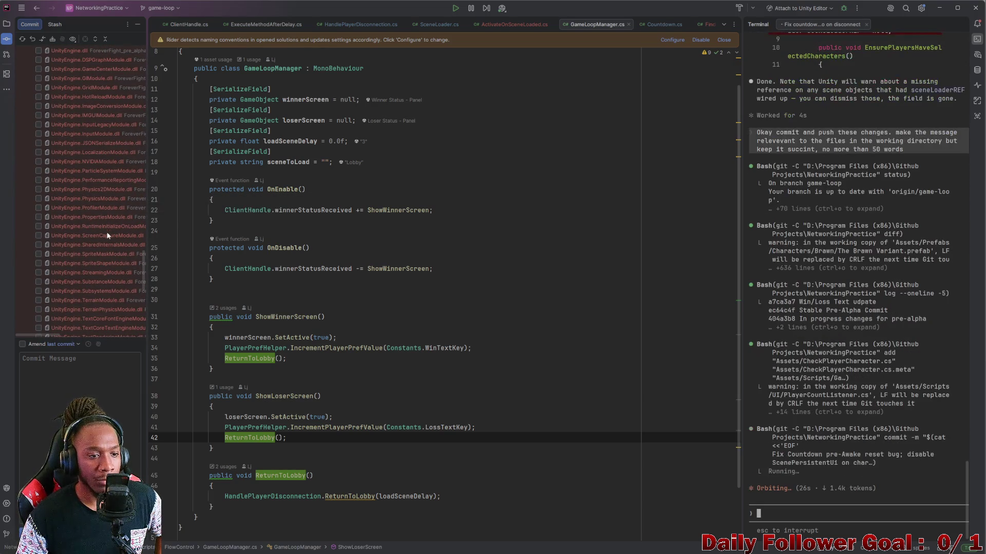
pyautogui.scroll(-2, 143, 279)
pyautogui.scroll(-3, 143, 278)
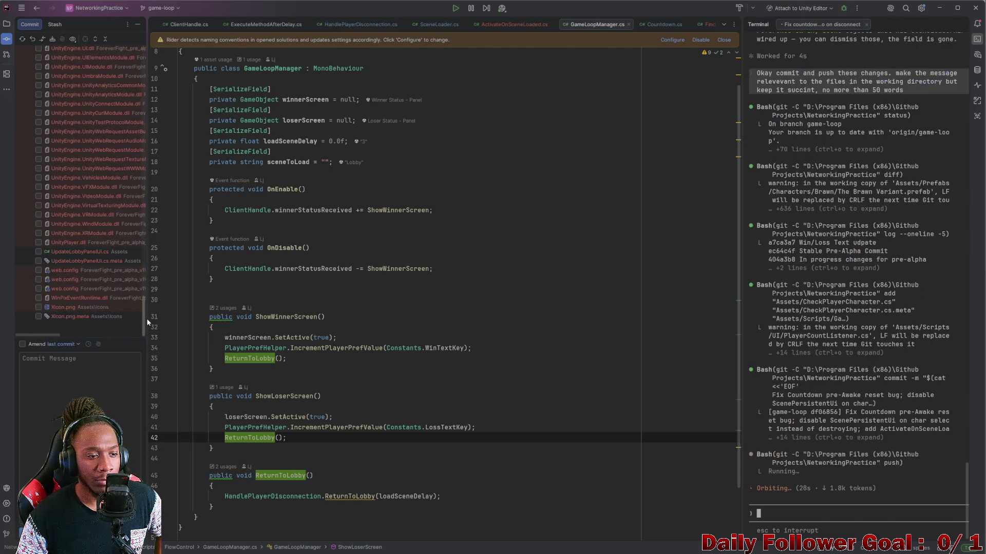
# Review the Changes and Unversioned Files lists in the Commit panel
pyautogui.moveTo(144, 279)
pyautogui.mouseDown()
pyautogui.moveTo(146, 125)
pyautogui.moveTo(161, 50)
pyautogui.mouseUp()
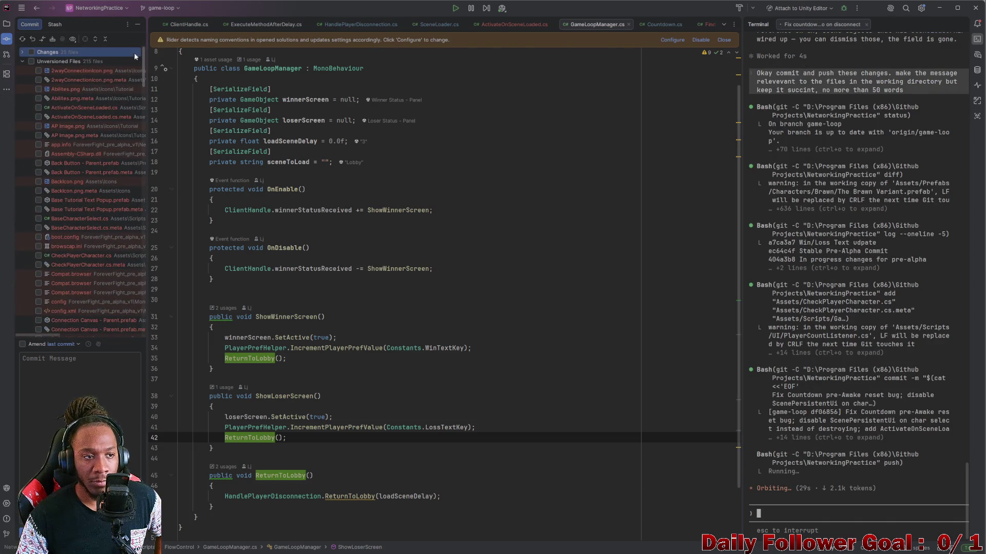
pyautogui.click(23, 62)
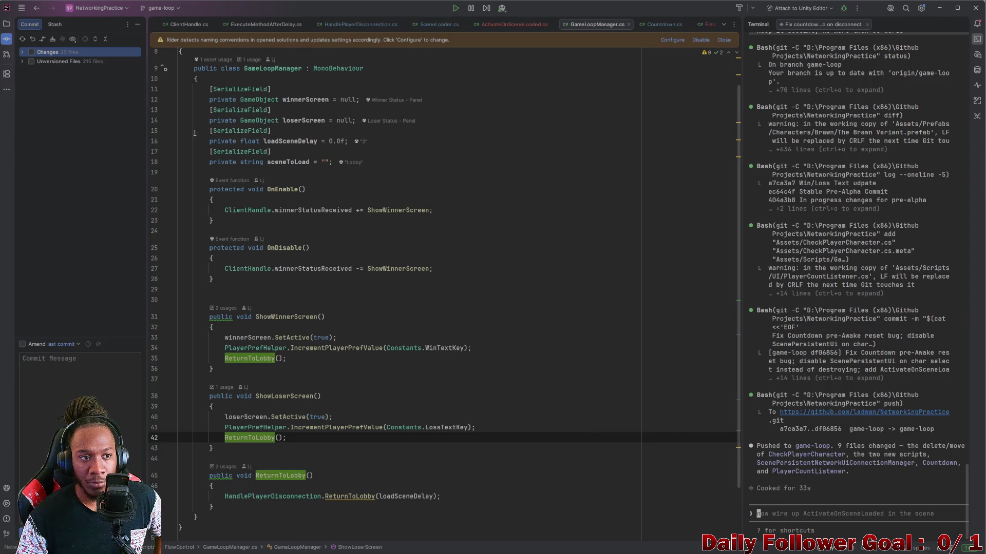
pyautogui.click(903, 474)
pyautogui.click(75, 179)
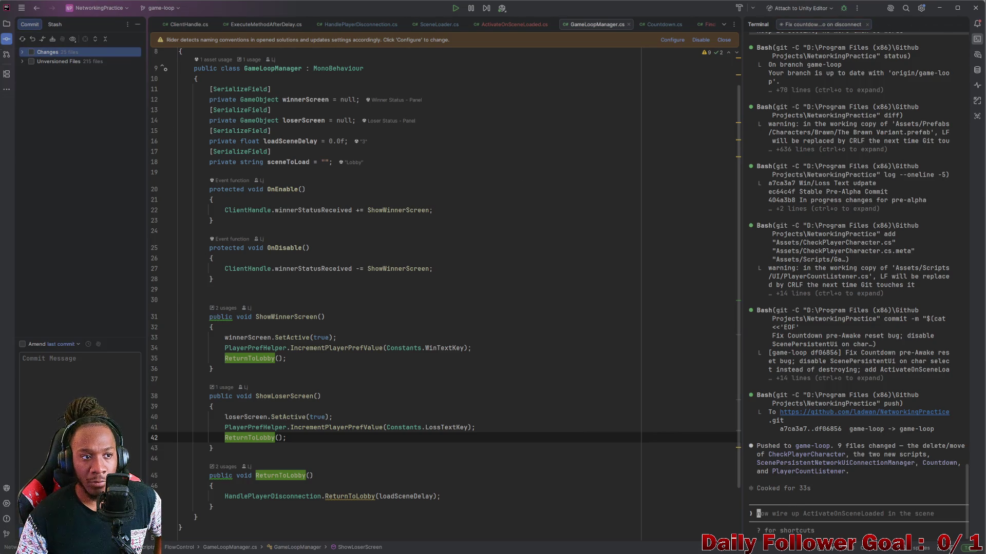
pyautogui.click(21, 52)
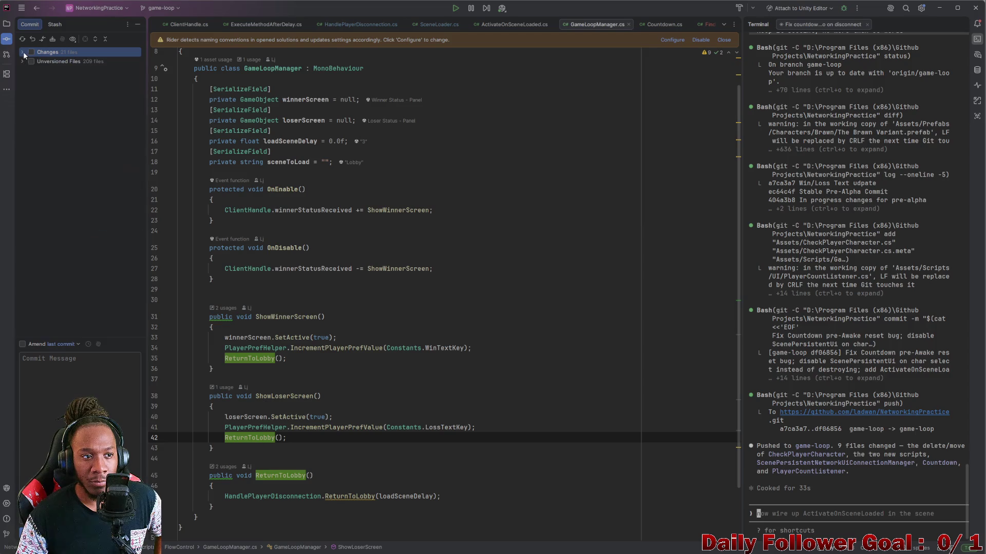
pyautogui.click(23, 52)
pyautogui.click(23, 62)
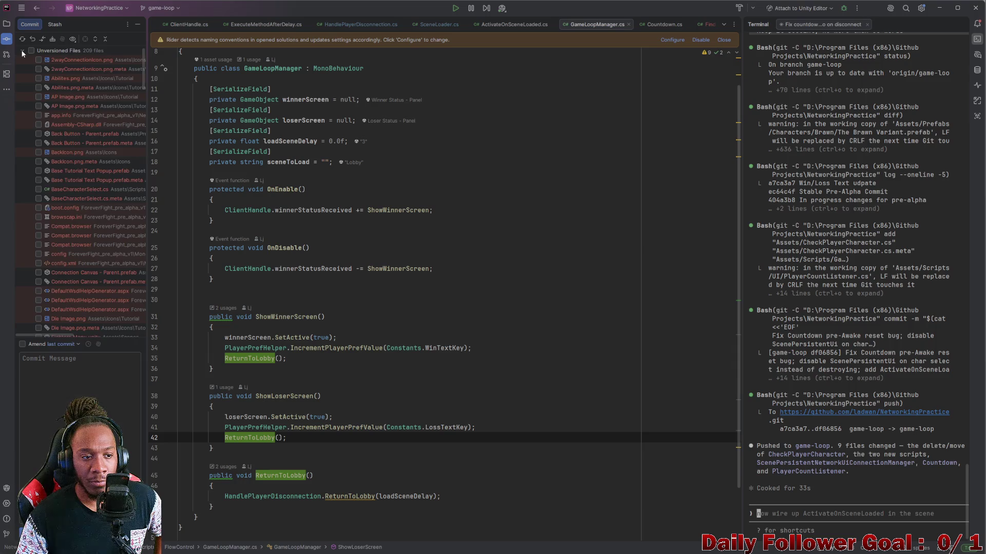
pyautogui.click(22, 51)
pyautogui.click(636, 547)
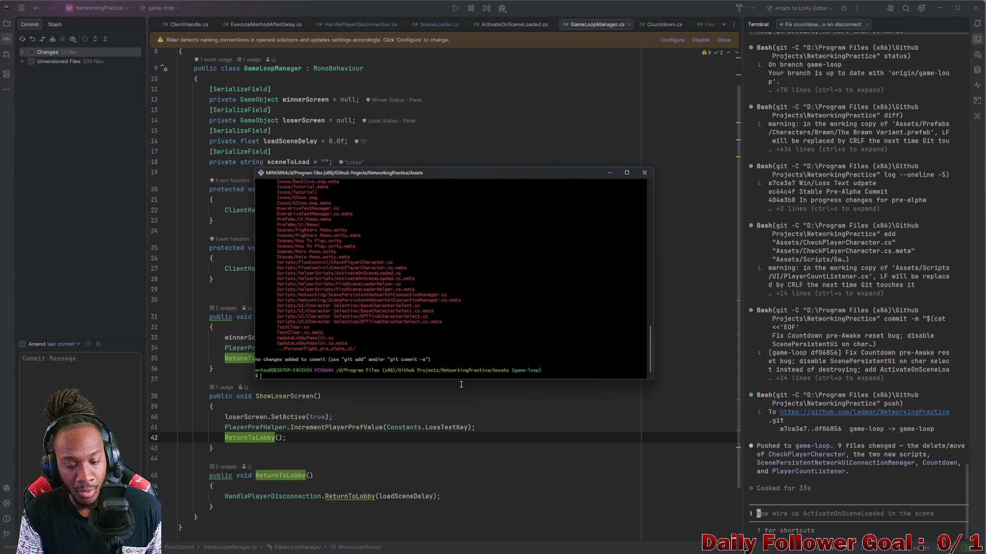
pyautogui.write('git status')
# Check the repository's working tree with git status
pyautogui.press('Return')
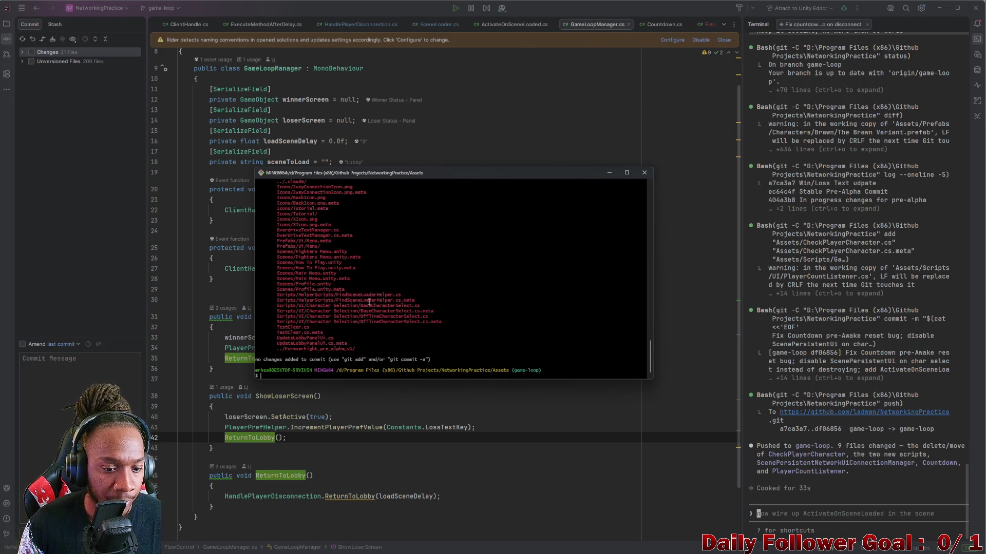
pyautogui.scroll(5, 369, 302)
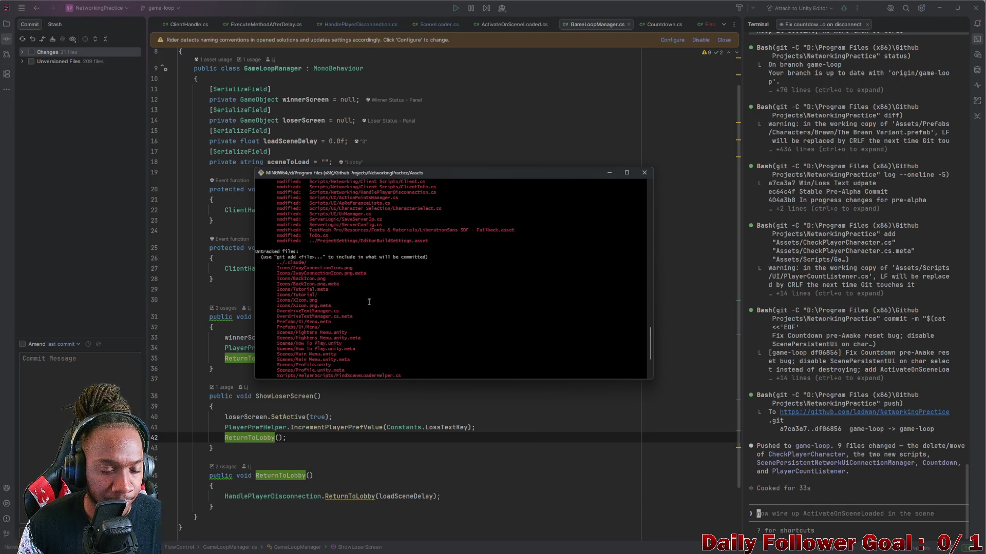
pyautogui.scroll(-5, 368, 302)
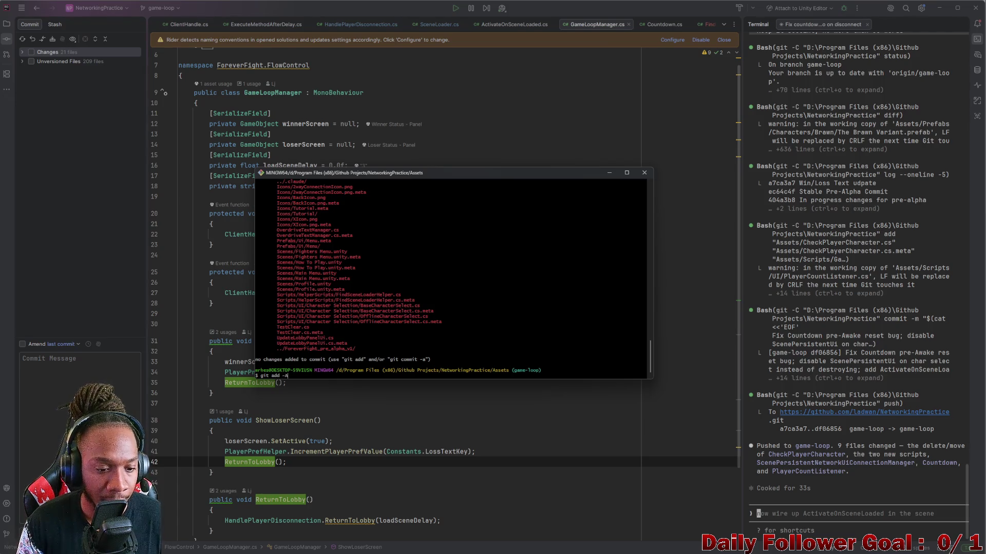
# Stage everything with git add -A and review the newly staged ForeverFight_pre_alpha build files
pyautogui.press('Return')
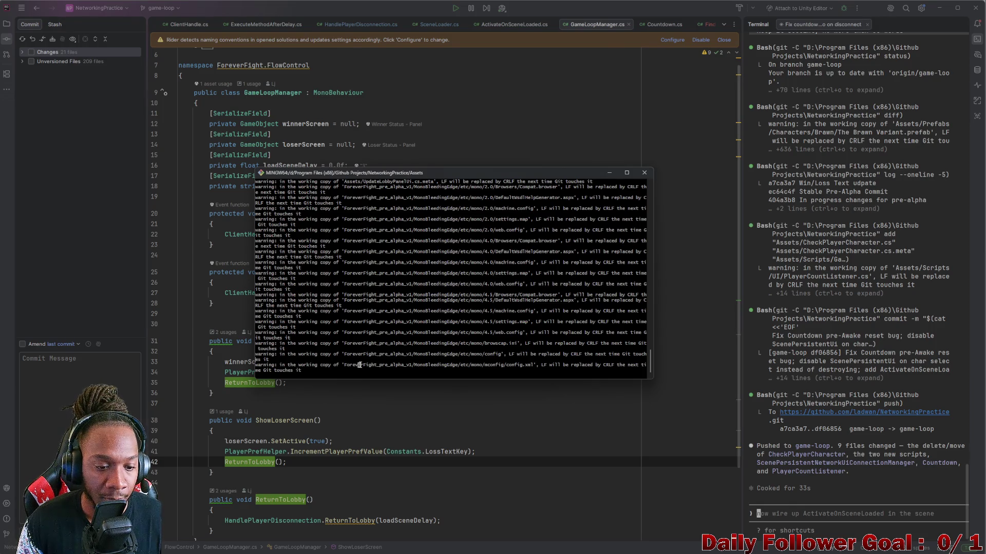
pyautogui.moveTo(361, 365); pyautogui.dragTo(363, 366)
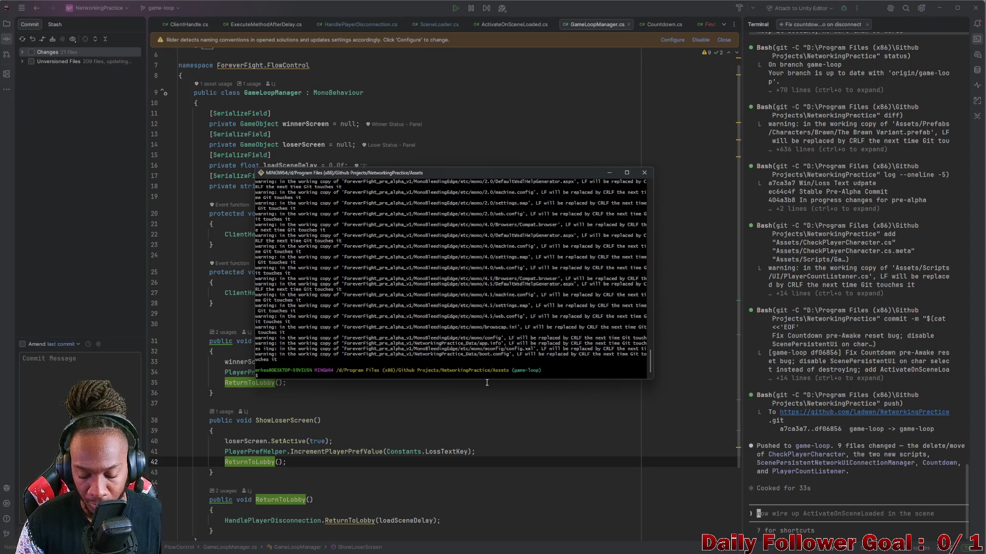
pyautogui.write('git status')
pyautogui.press('Return')
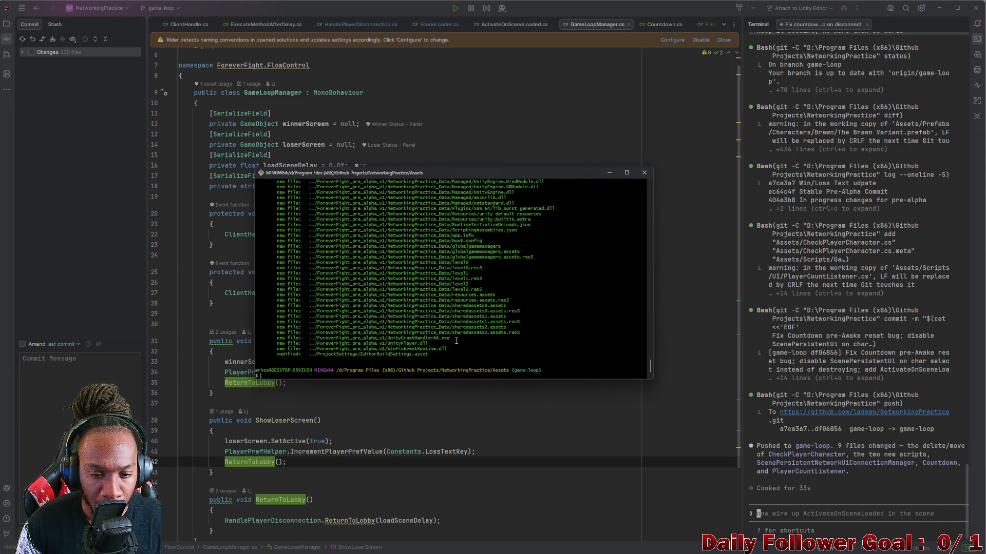
pyautogui.scroll(4, 456, 340)
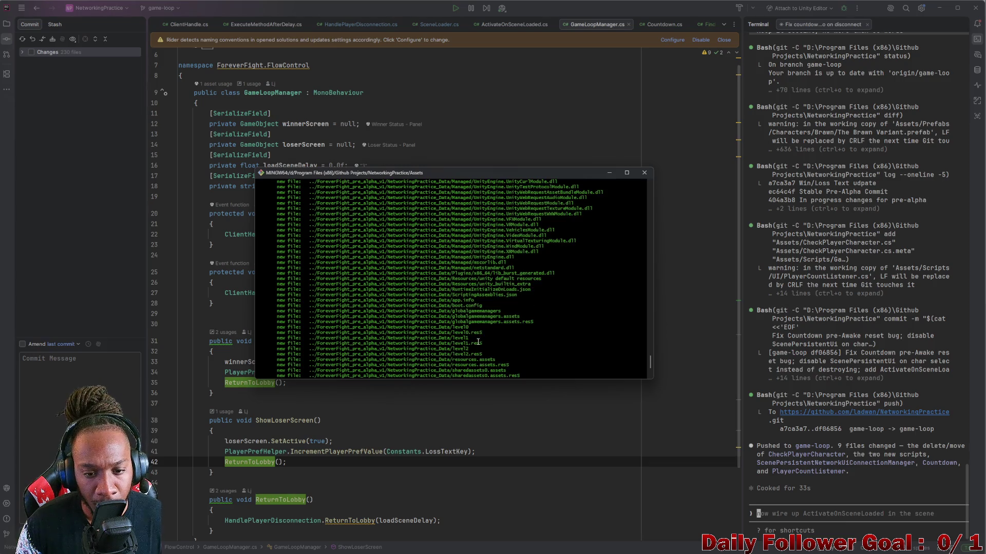
pyautogui.scroll(8, 479, 338)
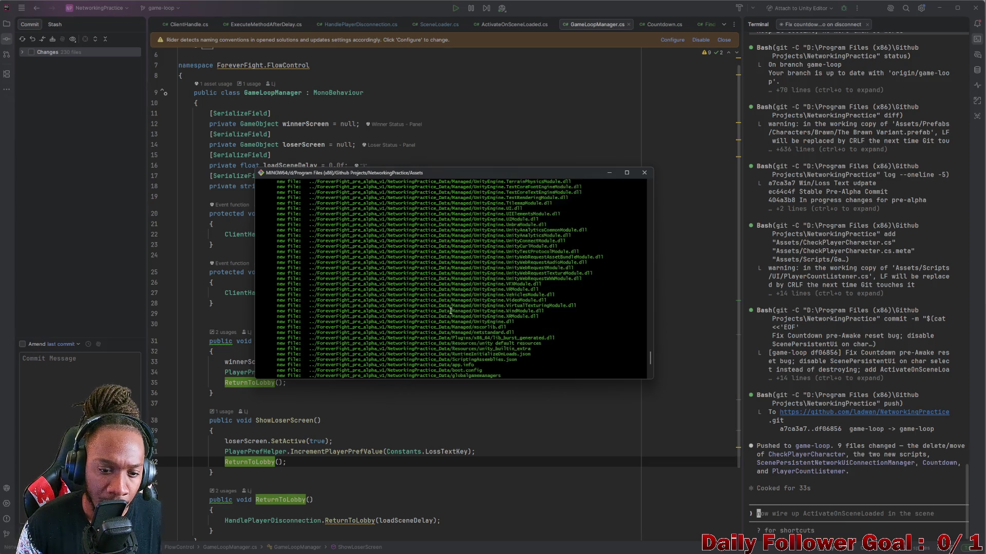
pyautogui.scroll(5, 453, 314)
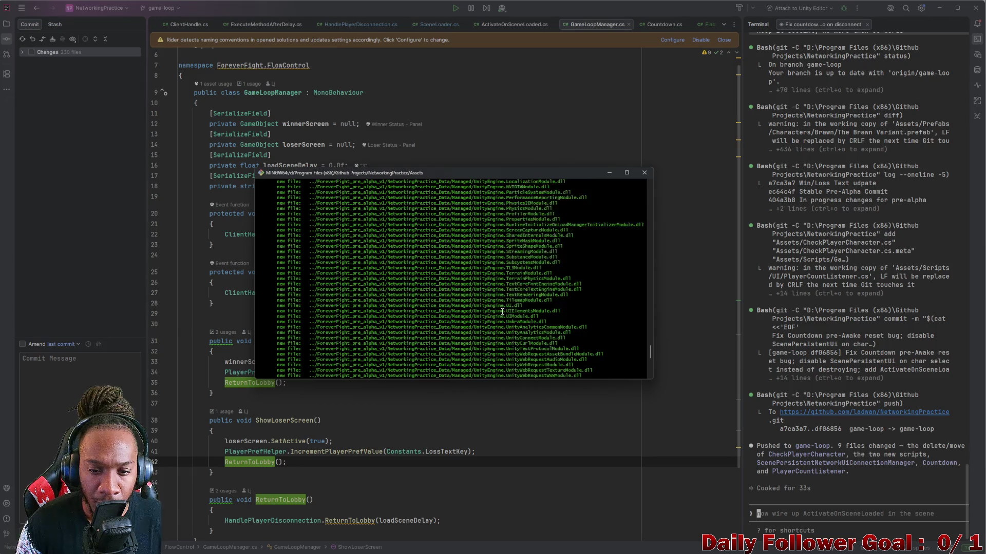
pyautogui.scroll(-15, 509, 362)
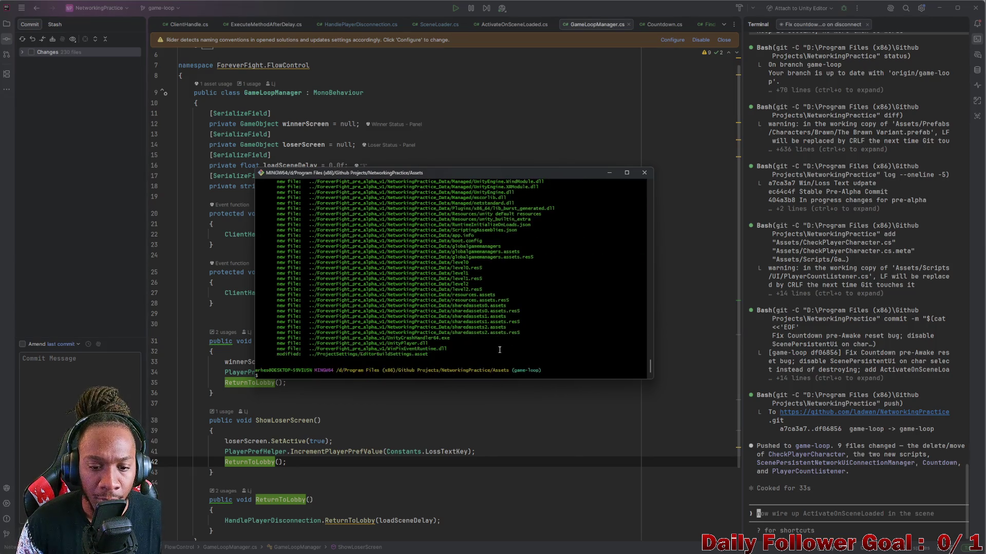
pyautogui.tripleClick(388, 377)
pyautogui.click(387, 378)
pyautogui.write('git restore --staged')
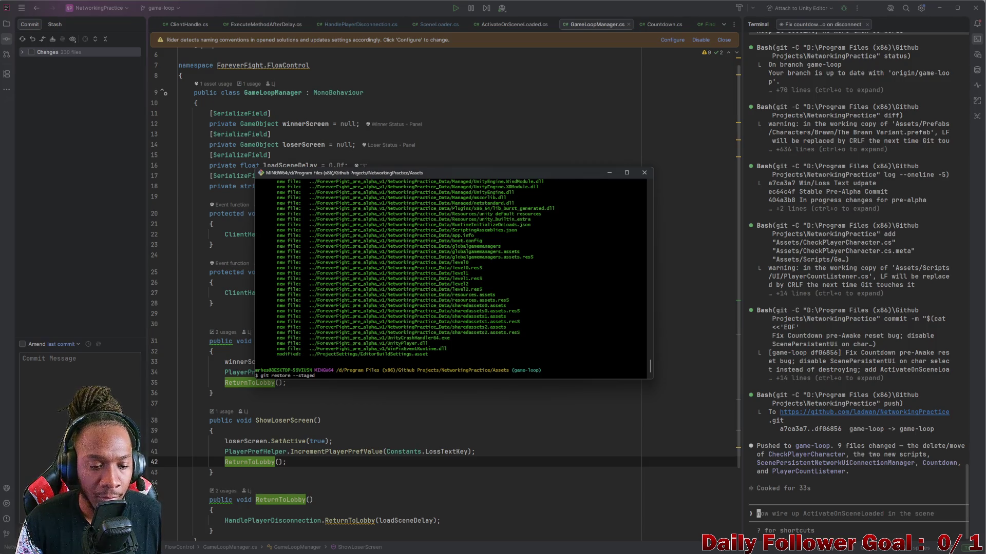
# Run git restore --staged in Git Bash, which fails without paths, then begin asking Rider's AI agent how to restore
pyautogui.press('Return')
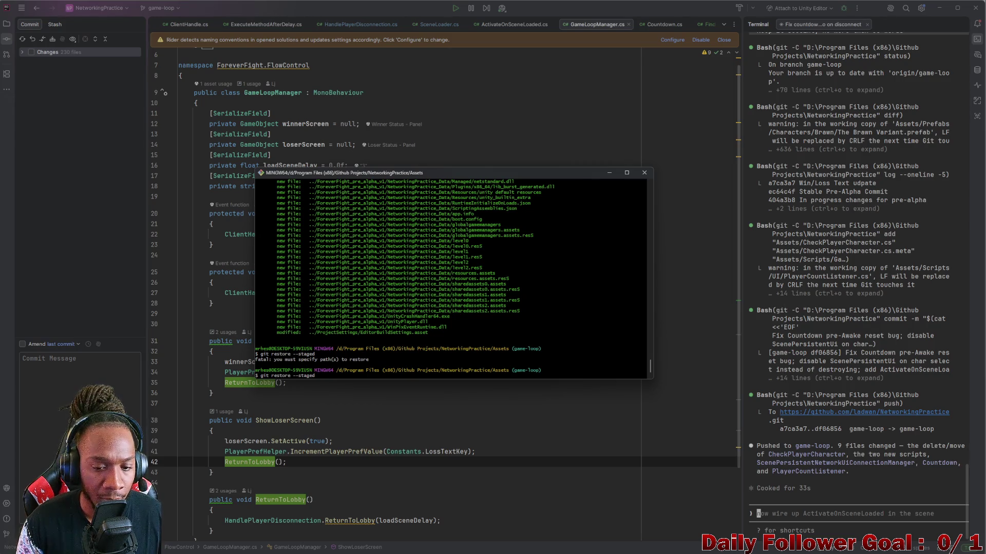
pyautogui.click(799, 516)
pyautogui.write('how to resto')
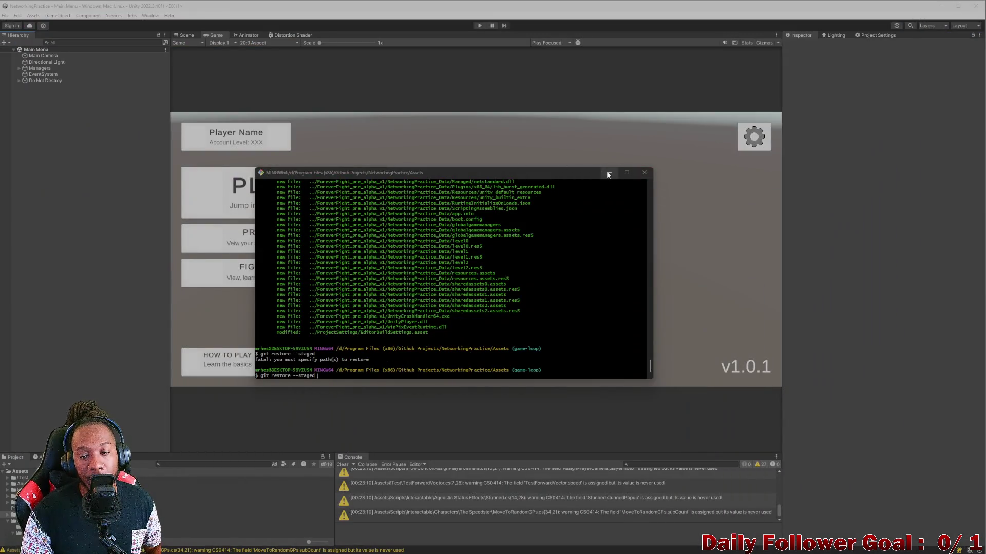
# Minimize Rider and then the Unity Editor to reveal the Windows desktop
pyautogui.click(607, 174)
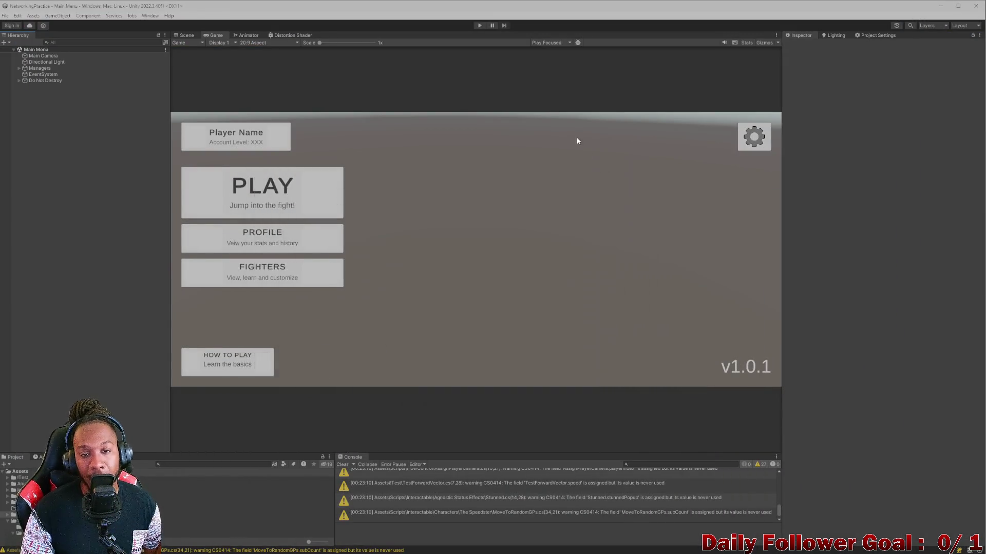
pyautogui.click(941, 6)
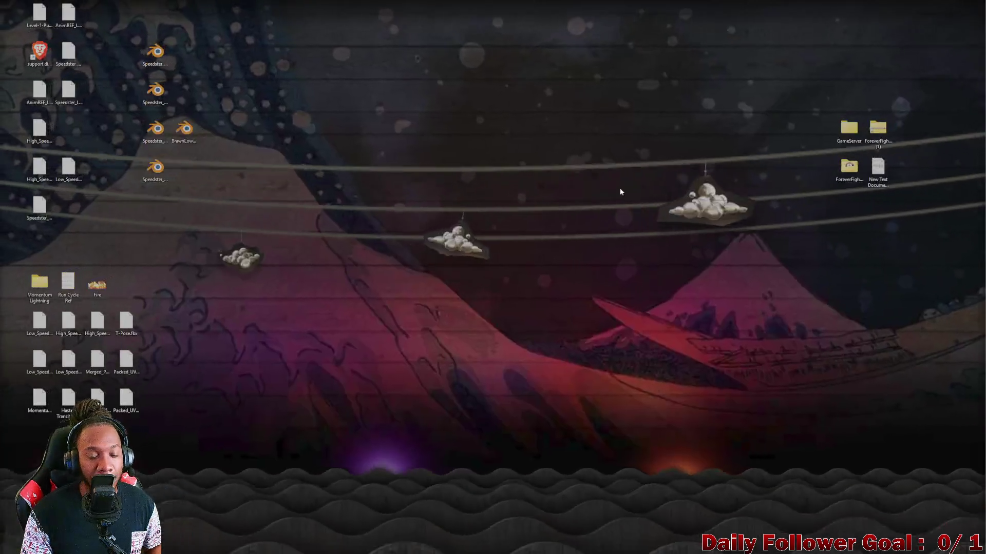
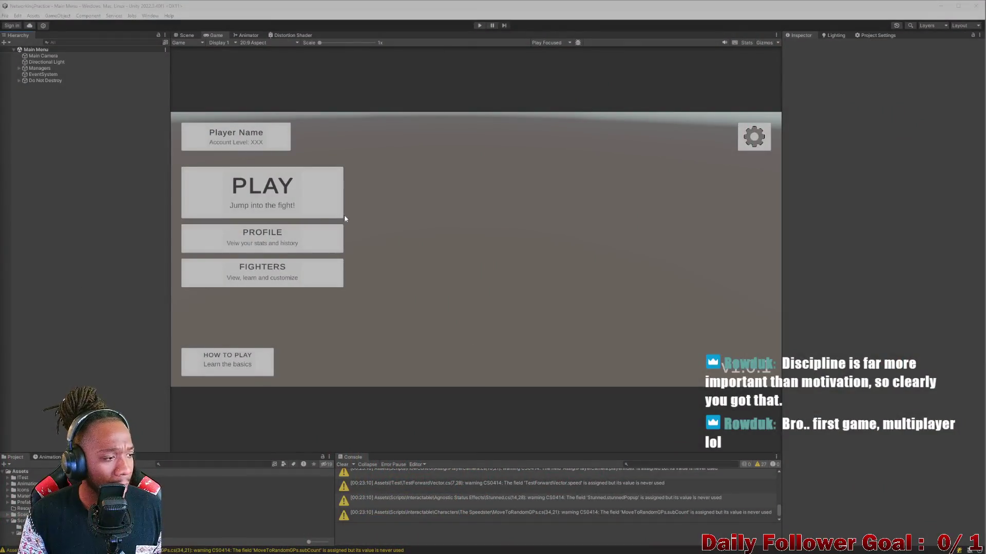
# Clear the console warnings and shrink the editor window onto the left half of the desktop
pyautogui.click(341, 464)
pyautogui.moveTo(310, 453); pyautogui.dragTo(310, 455)
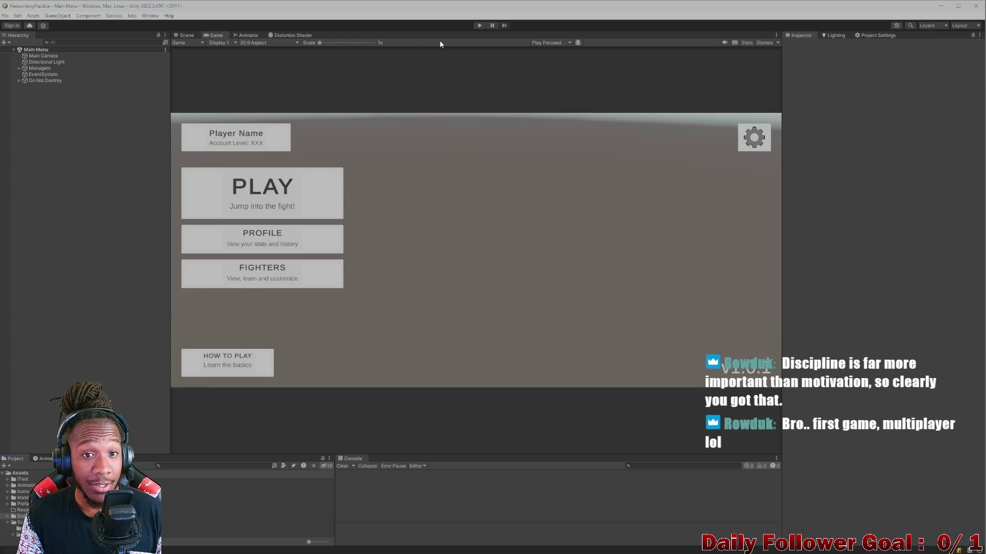
pyautogui.moveTo(435, 5); pyautogui.dragTo(281, 24)
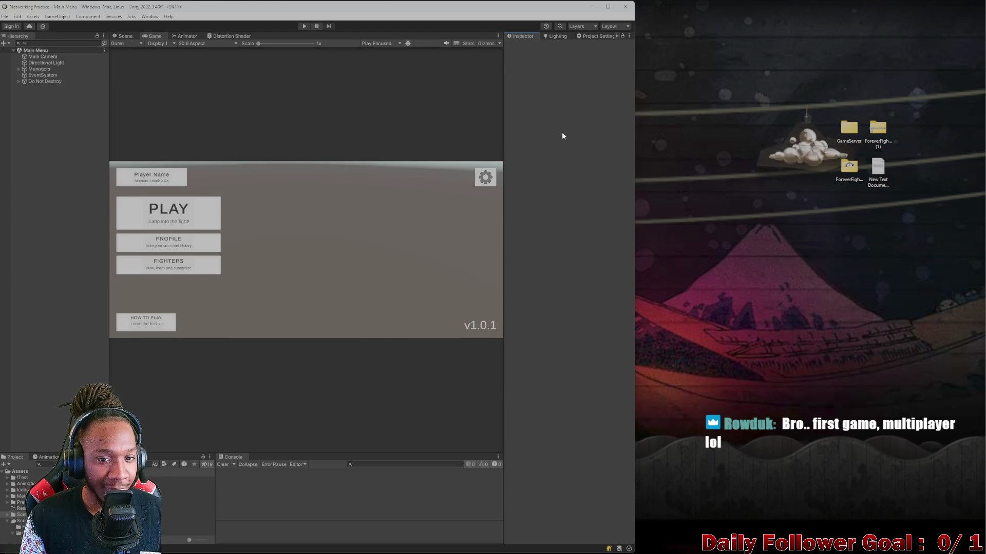
# Build and run a NetworkingPractice development build, then clear the console and switch between both windows
pyautogui.click(563, 135)
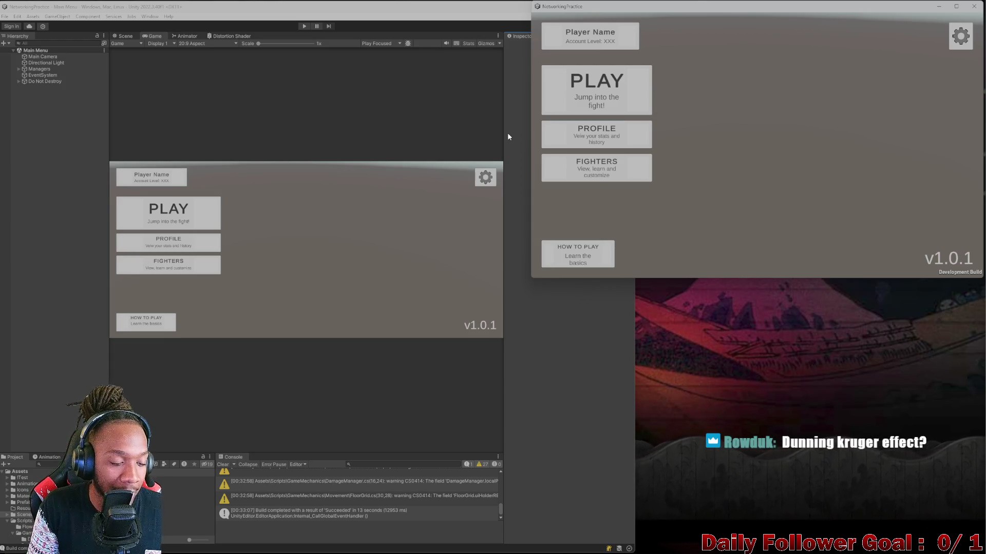
pyautogui.click(223, 465)
pyautogui.click(769, 230)
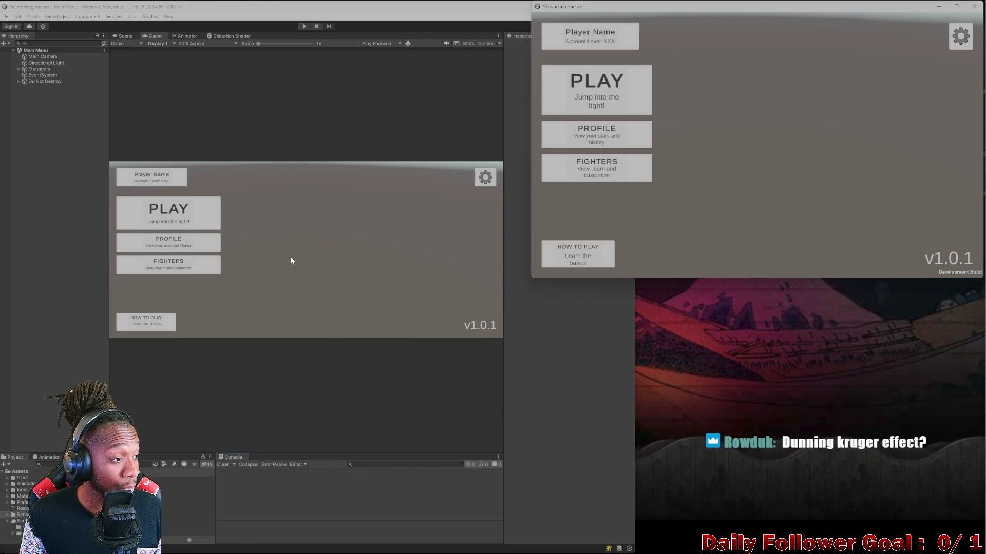
pyautogui.click(171, 211)
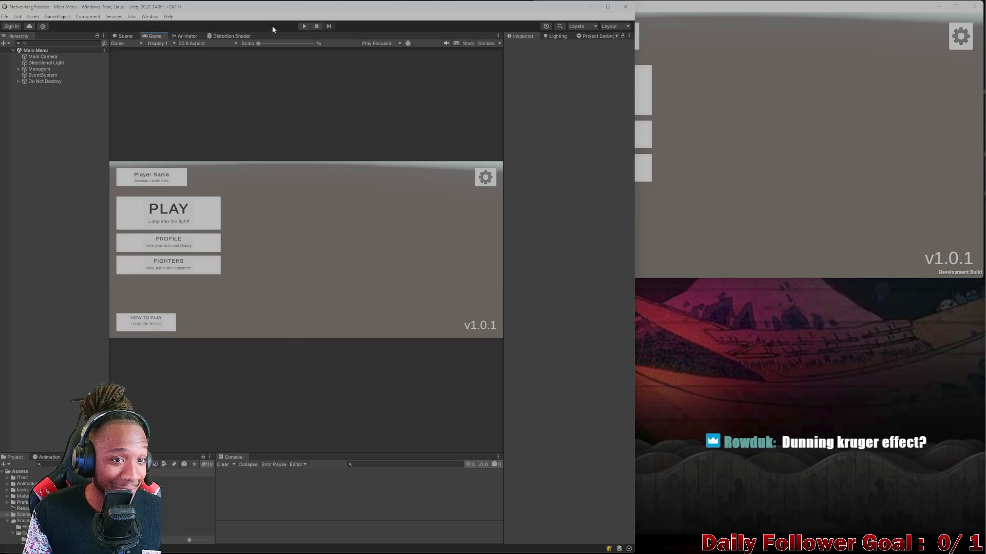
# Enter Play mode and connect both the editor player and the build player, with a username, to the lobby
pyautogui.click(304, 26)
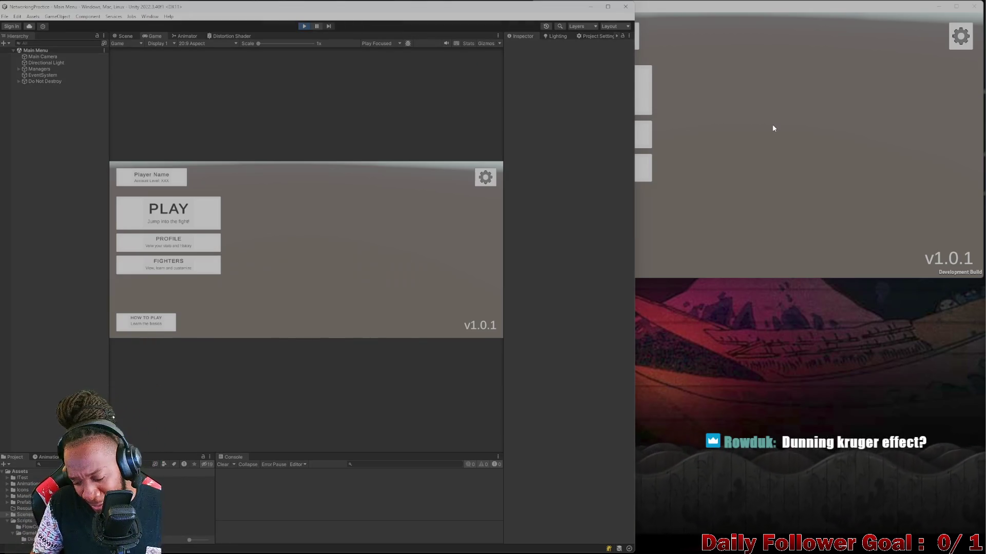
pyautogui.click(180, 203)
pyautogui.click(304, 268)
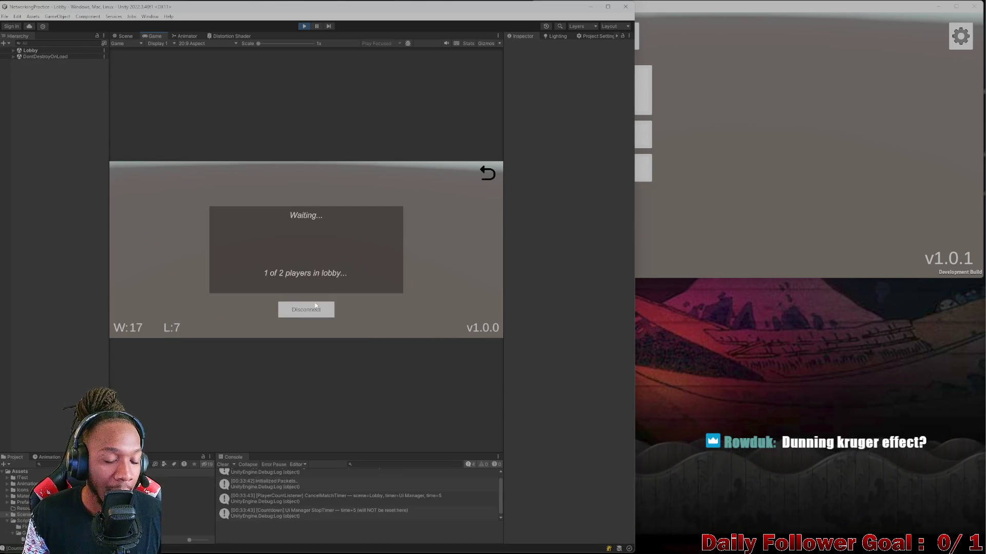
pyautogui.click(814, 98)
pyautogui.click(593, 103)
pyautogui.click(755, 125)
pyautogui.write('asd')
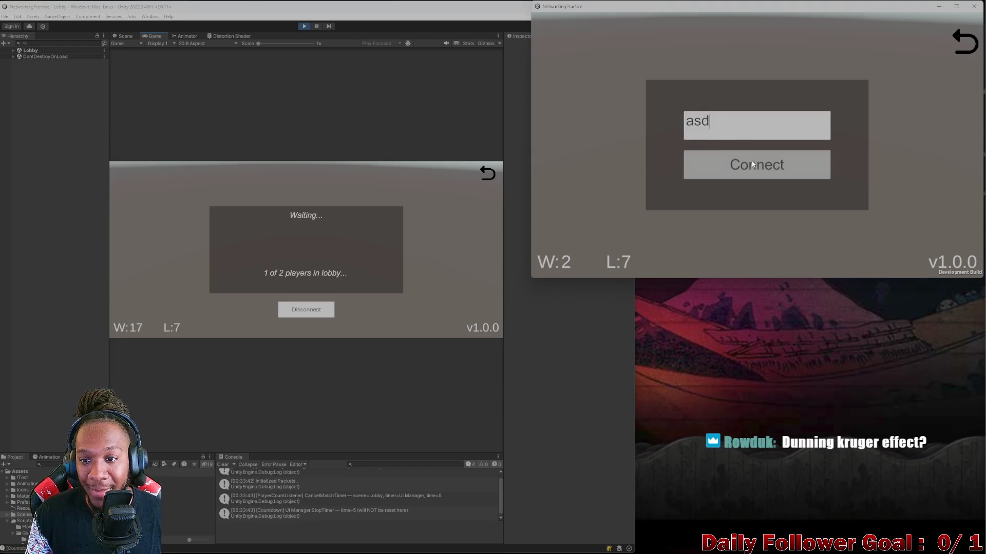
pyautogui.click(751, 165)
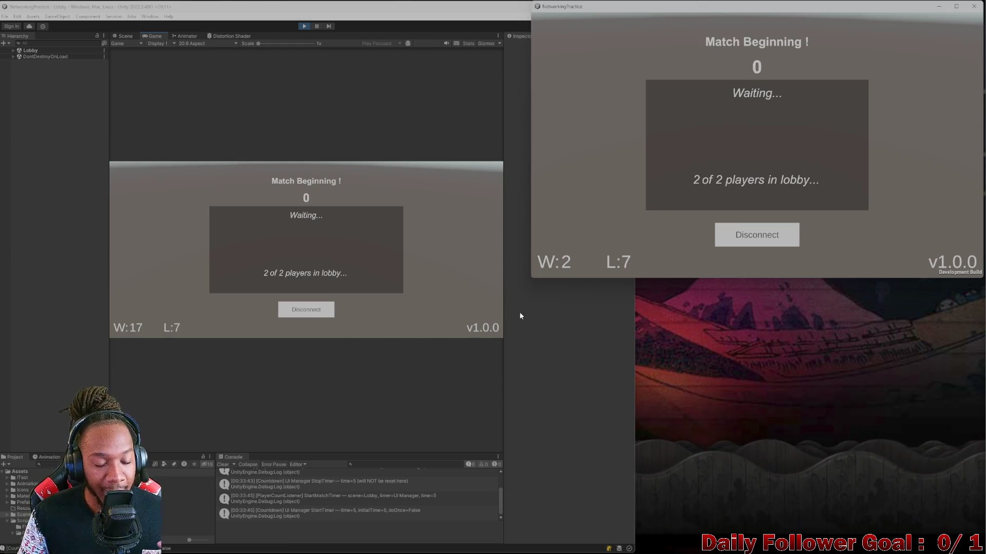
# Confirm The Speedster for the editor player and The Brawn for the build player
pyautogui.click(227, 464)
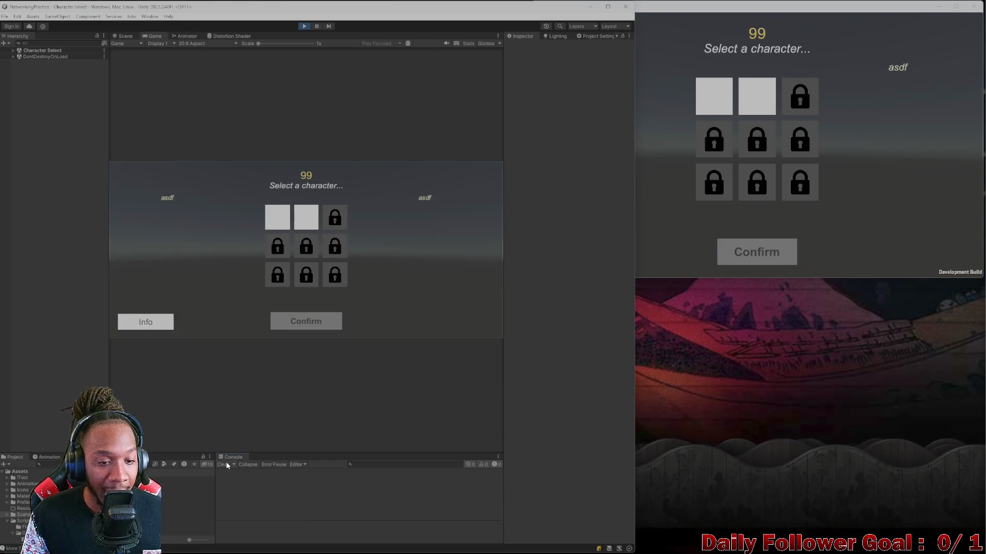
pyautogui.click(278, 213)
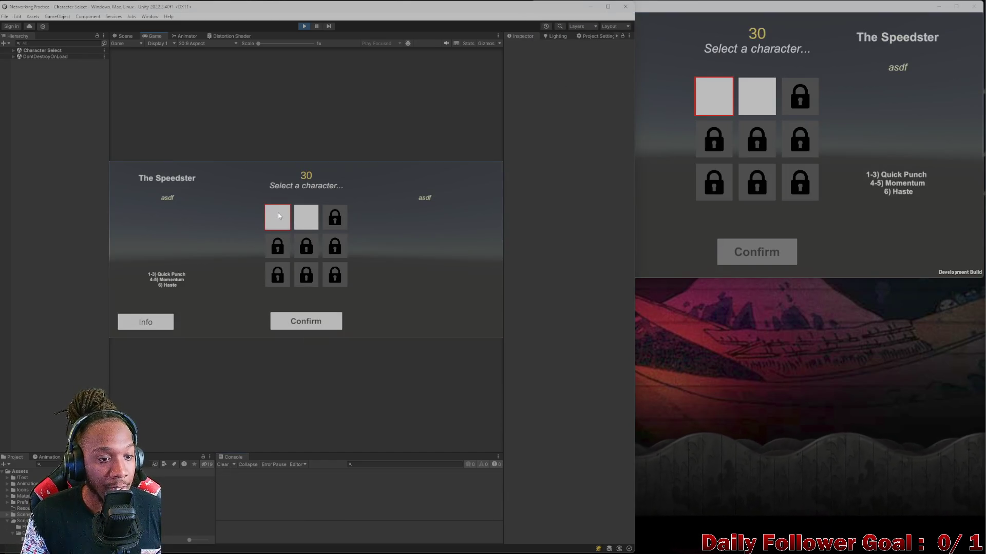
pyautogui.click(312, 325)
pyautogui.click(757, 98)
pyautogui.click(755, 251)
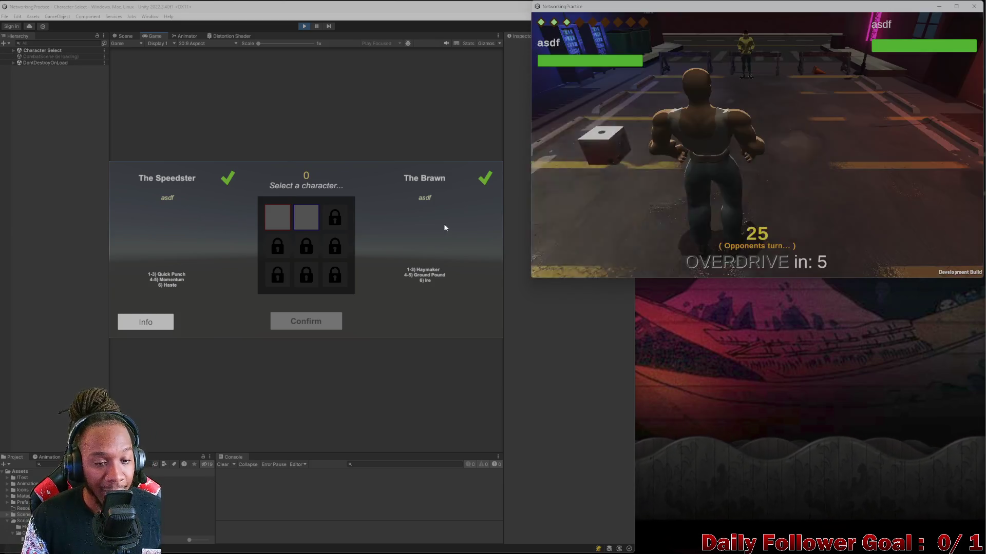
pyautogui.click(198, 256)
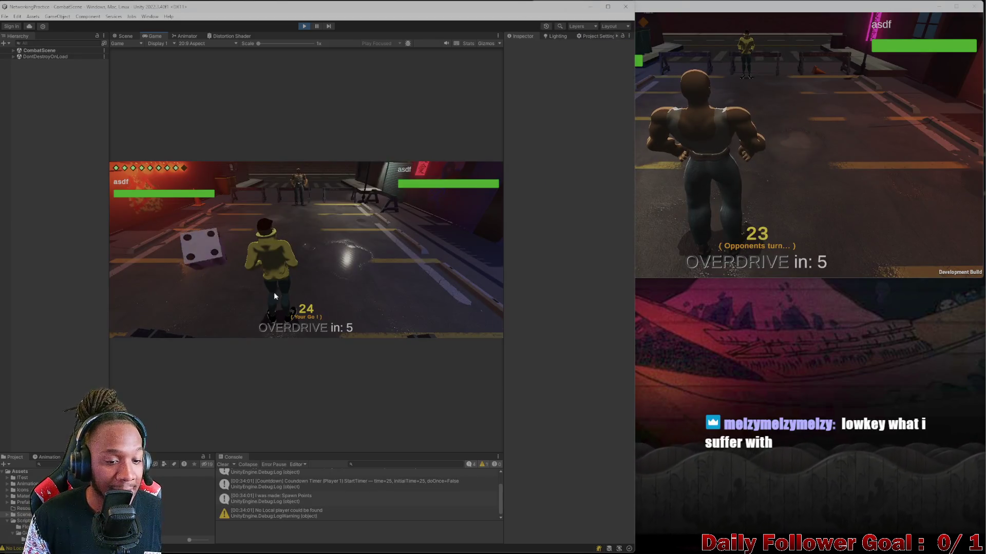
# Inspect the street in the Scene view, return to Game, and end the editor player's turn
pyautogui.click(125, 35)
pyautogui.moveTo(257, 216)
pyautogui.mouseDown()
pyautogui.moveTo(341, 334)
pyautogui.moveTo(393, 440)
pyautogui.moveTo(282, 403)
pyautogui.moveTo(287, 379)
pyautogui.moveTo(216, 368)
pyautogui.moveTo(365, 369)
pyautogui.moveTo(370, 356)
pyautogui.moveTo(229, 363)
pyautogui.moveTo(273, 348)
pyautogui.moveTo(351, 347)
pyautogui.moveTo(310, 342)
pyautogui.moveTo(253, 402)
pyautogui.moveTo(326, 353)
pyautogui.moveTo(390, 370)
pyautogui.moveTo(381, 349)
pyautogui.moveTo(264, 315)
pyautogui.moveTo(220, 290)
pyautogui.moveTo(241, 325)
pyautogui.moveTo(271, 319)
pyautogui.mouseUp()
pyautogui.click(154, 36)
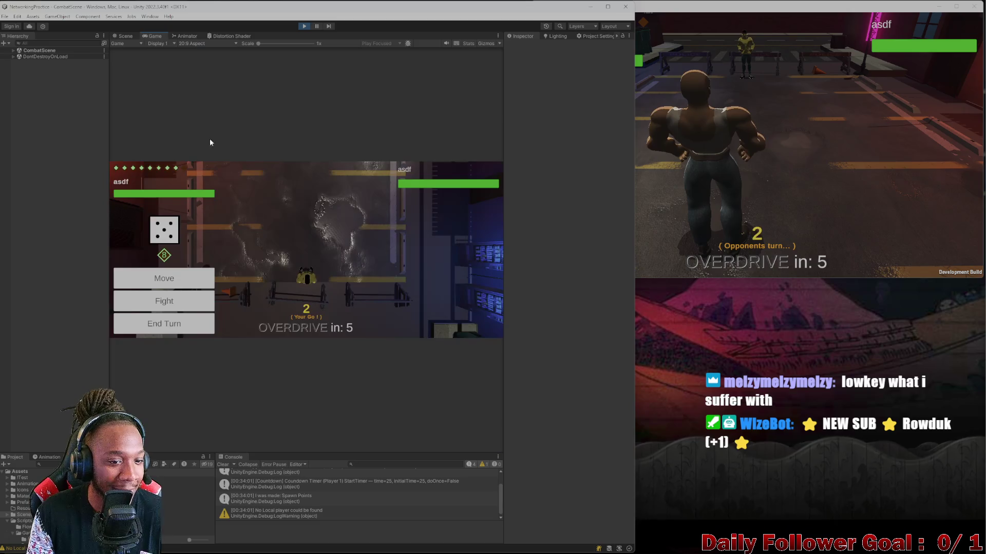
pyautogui.click(185, 330)
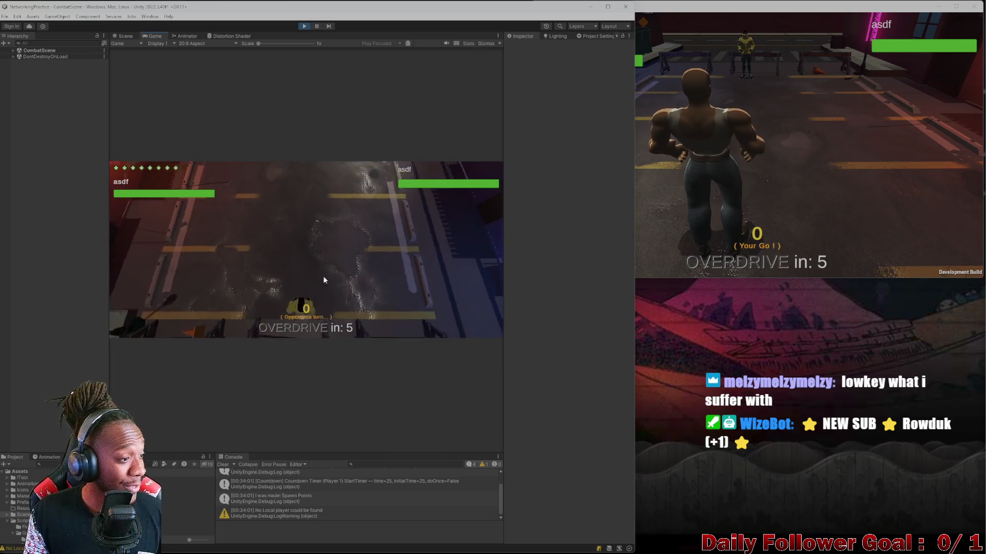
# Take the build player's action, then have the Speedster fight and confirm the move
pyautogui.click(719, 181)
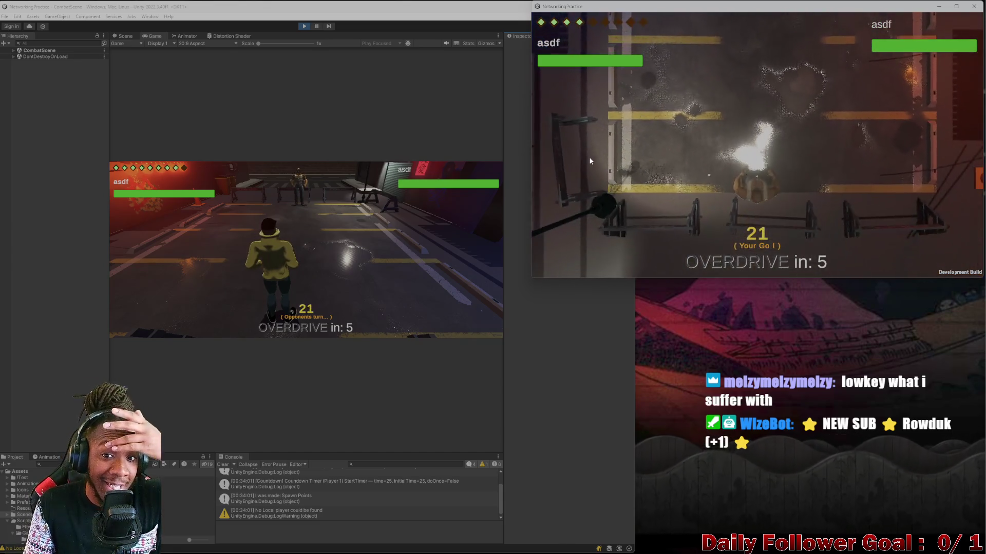
pyautogui.click(590, 187)
pyautogui.click(588, 260)
pyautogui.click(216, 259)
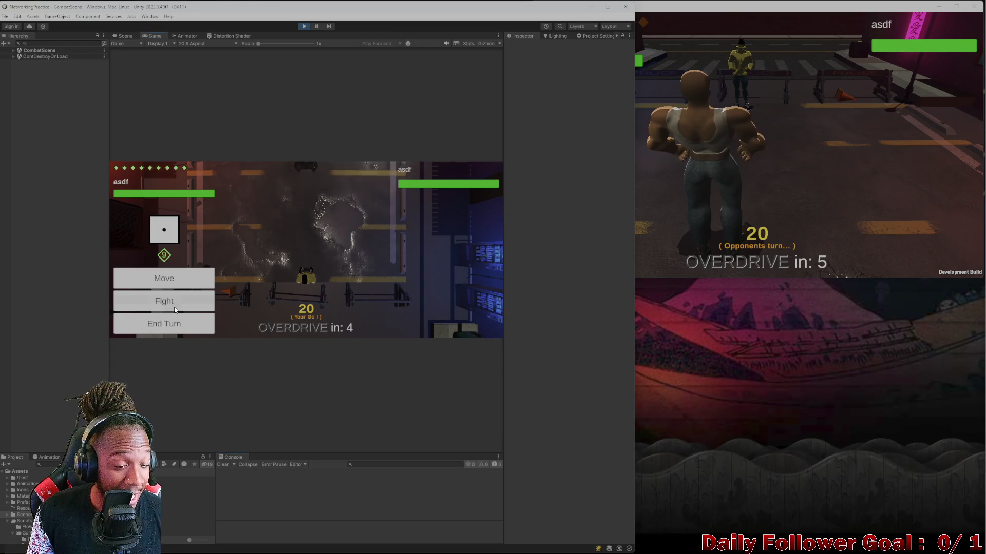
pyautogui.click(175, 309)
pyautogui.click(180, 325)
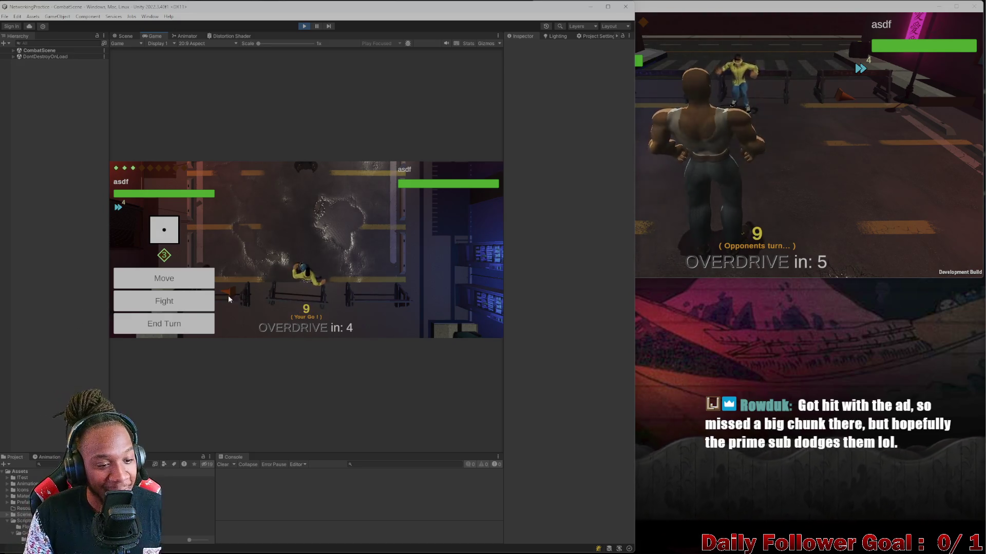
# Use Quick Punch, move the Speedster two tiles, and end the editor player's turn
pyautogui.click(165, 309)
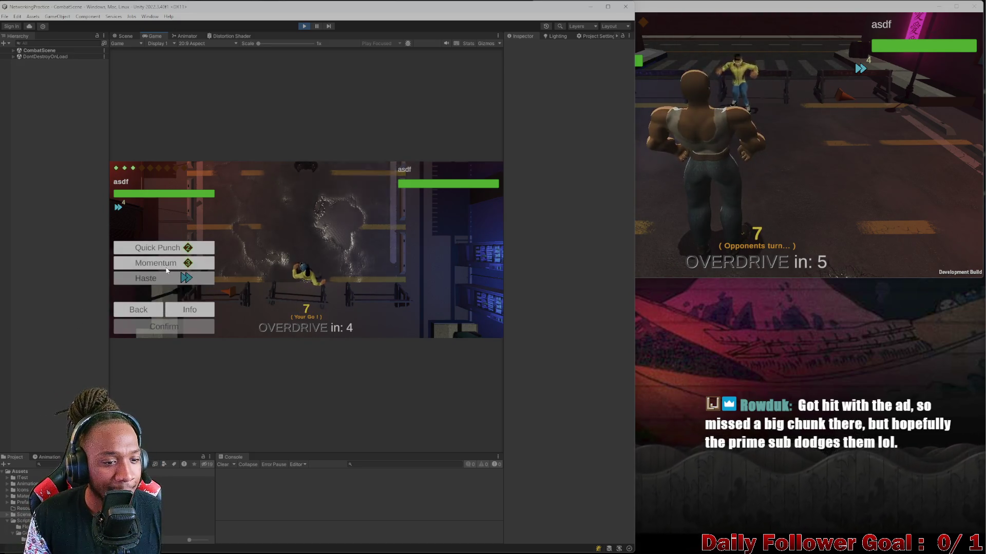
pyautogui.click(157, 248)
pyautogui.click(167, 330)
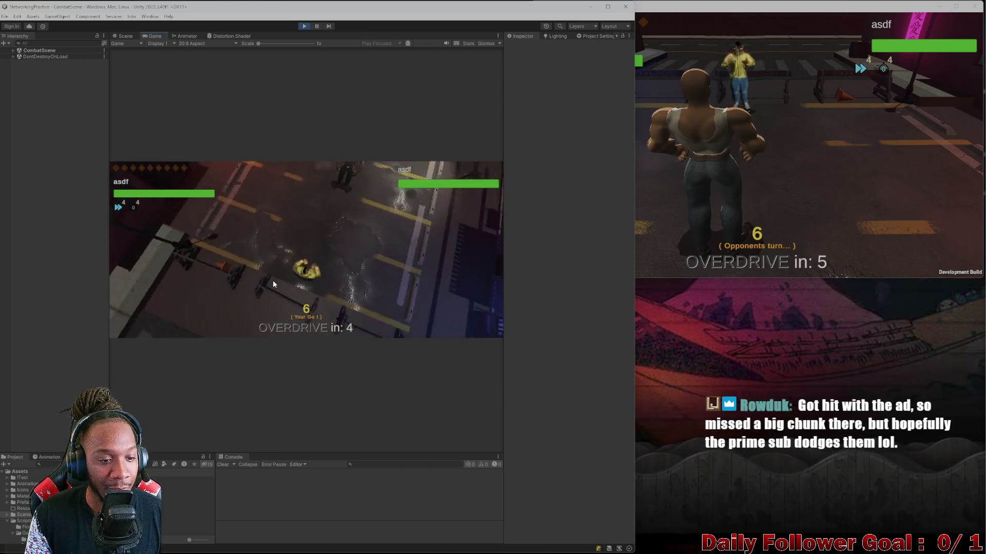
pyautogui.click(202, 281)
pyautogui.click(301, 285)
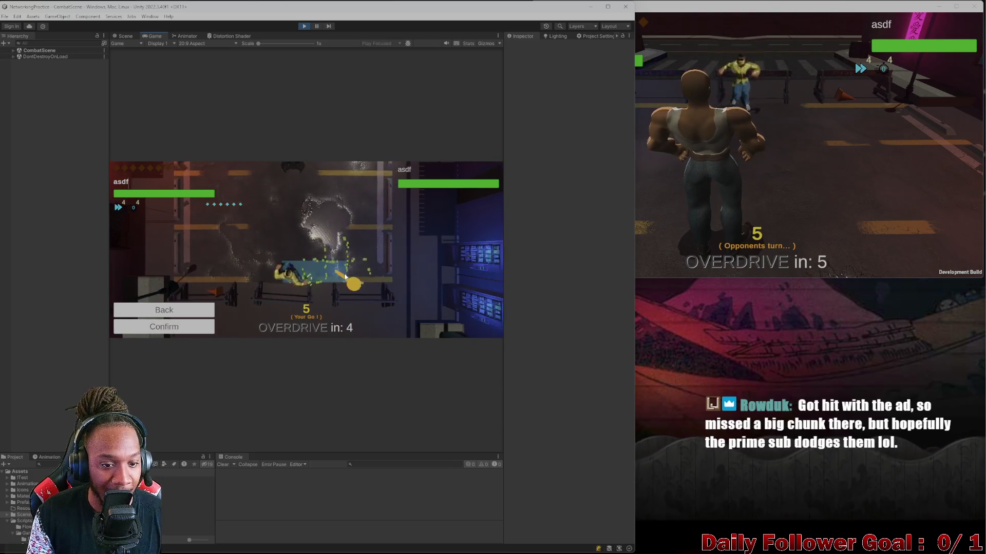
pyautogui.click(196, 330)
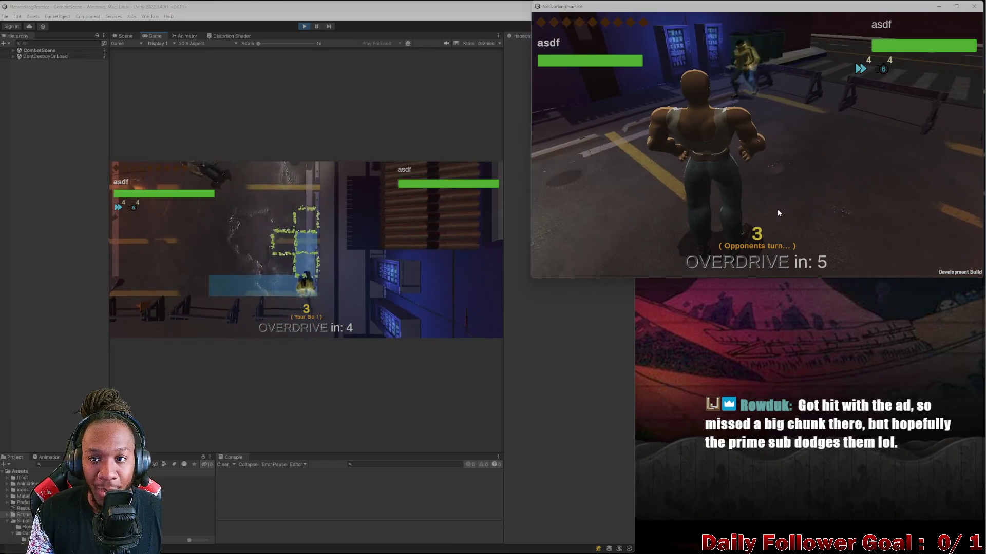
pyautogui.click(182, 329)
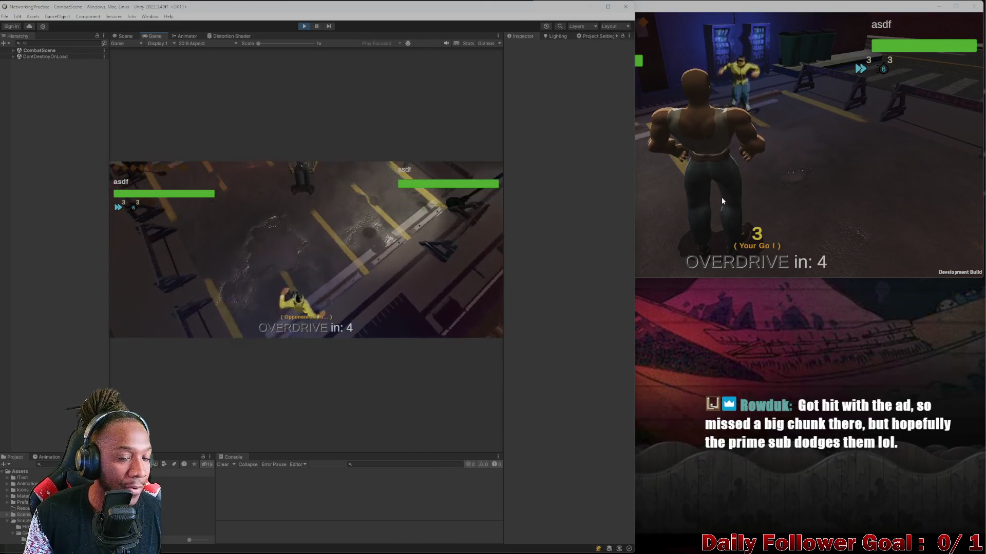
# In the build, roll the die, move the fighter, and end the turn
pyautogui.click(722, 196)
pyautogui.click(614, 149)
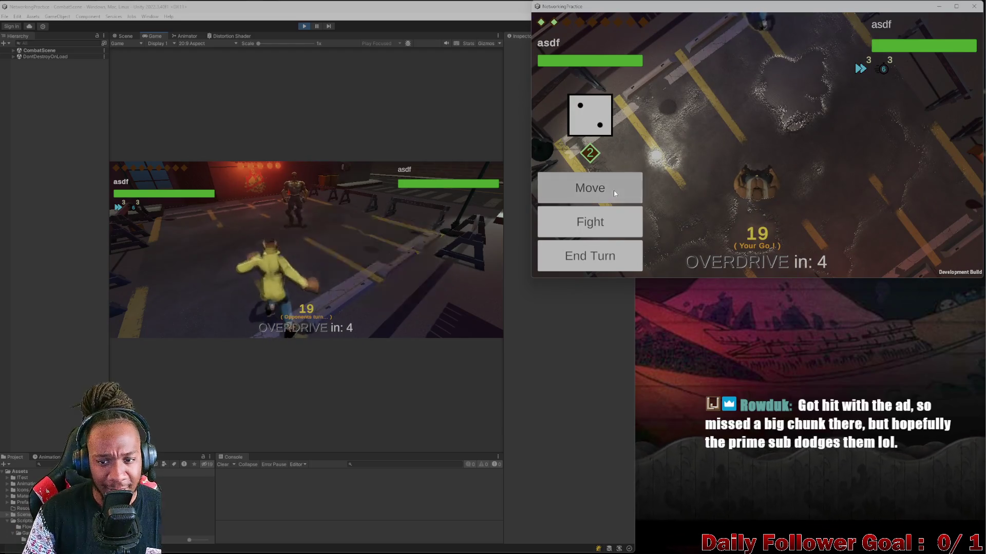
pyautogui.click(614, 190)
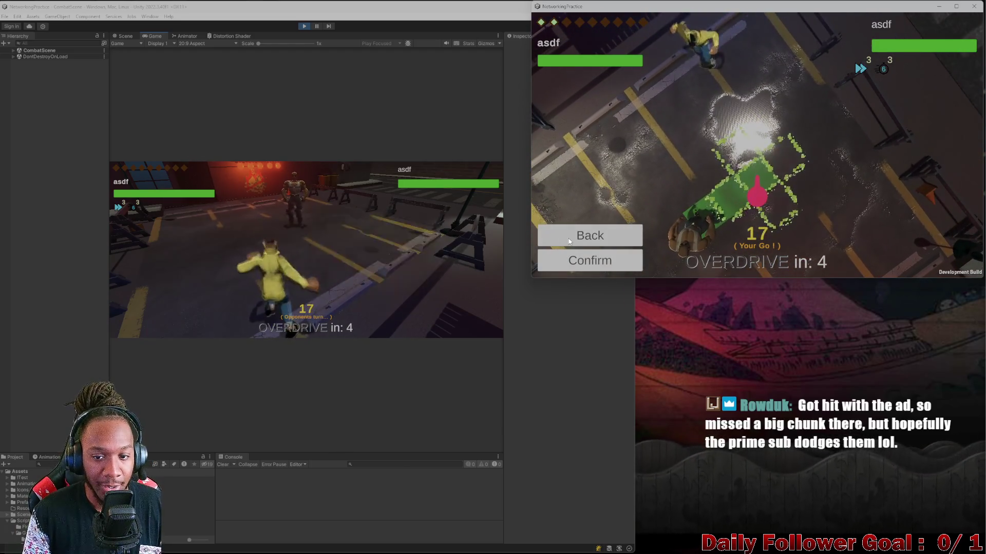
pyautogui.click(596, 266)
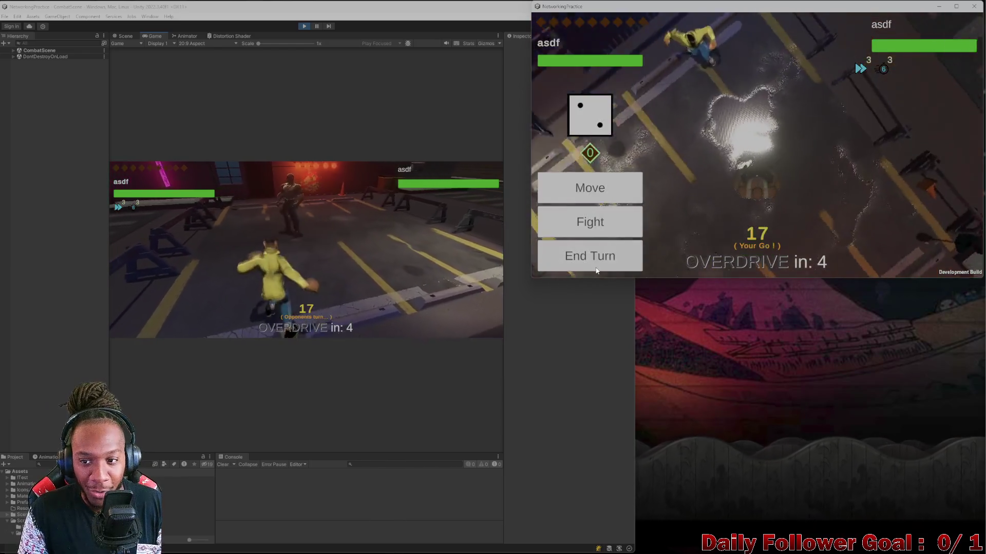
pyautogui.click(585, 250)
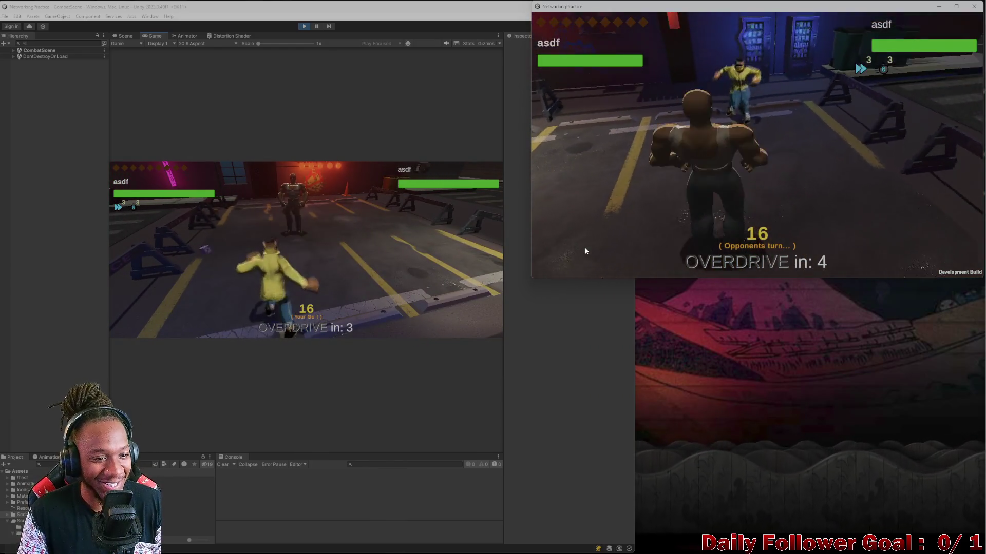
# Roll, move and attack the opponent as the editor player, then pass the build player's turn back
pyautogui.click(214, 248)
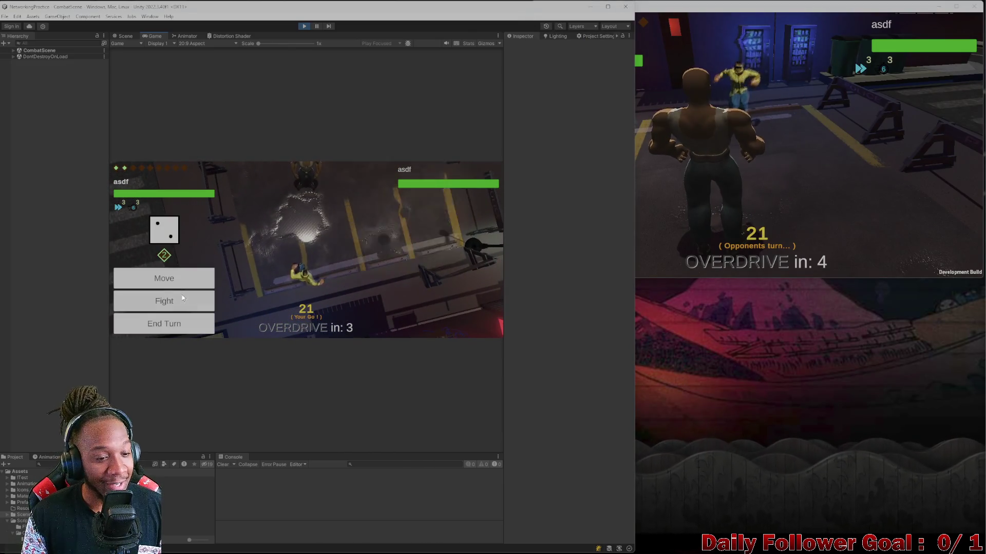
pyautogui.click(181, 294)
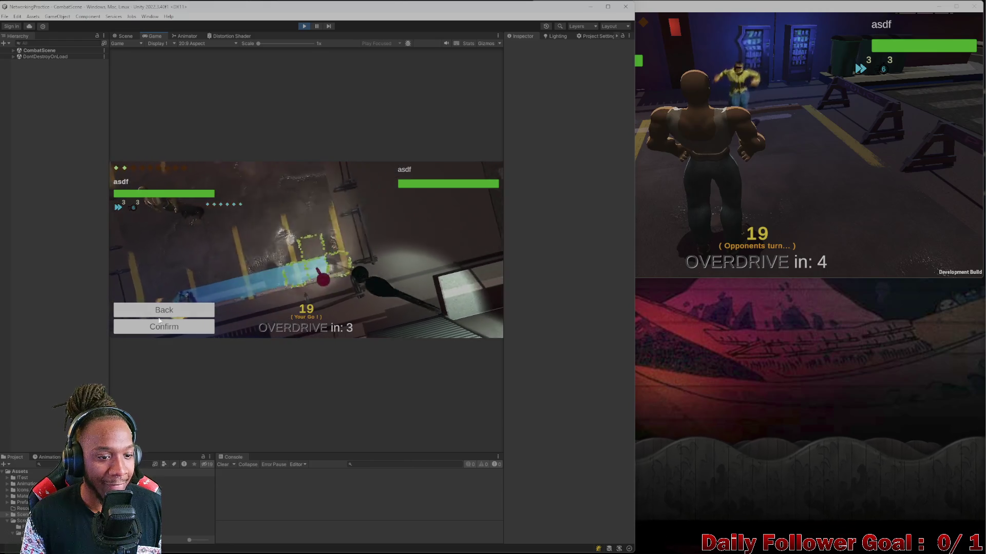
pyautogui.click(202, 326)
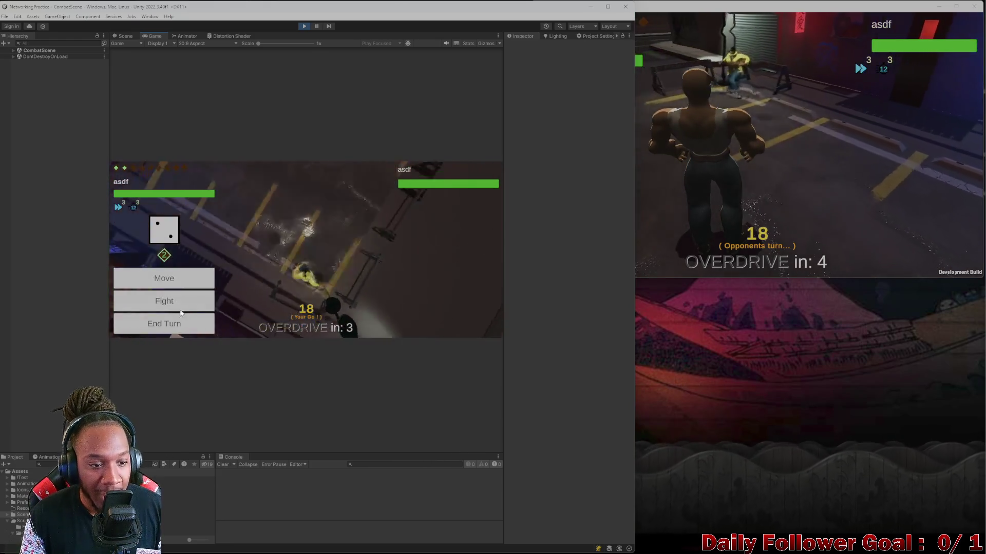
pyautogui.click(164, 279)
pyautogui.click(178, 329)
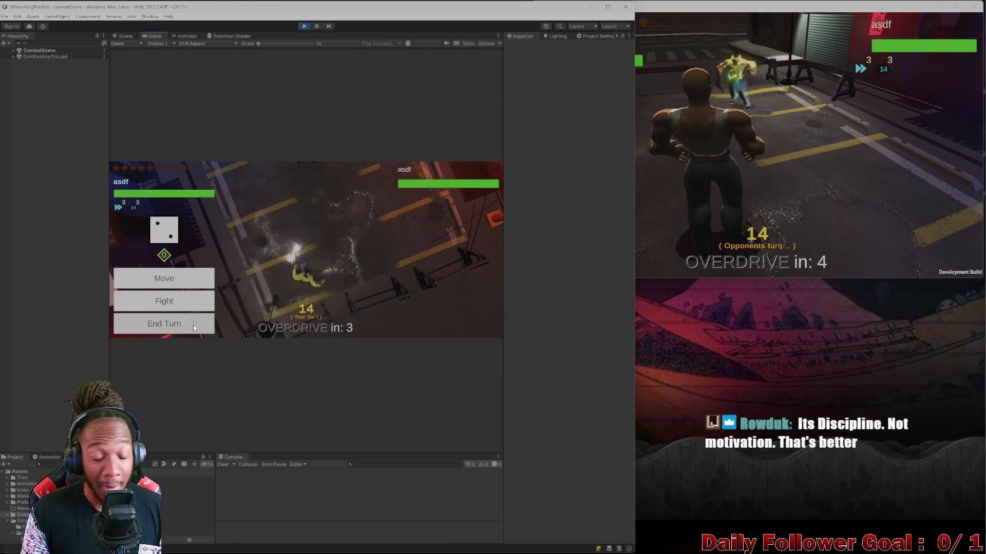
pyautogui.click(193, 324)
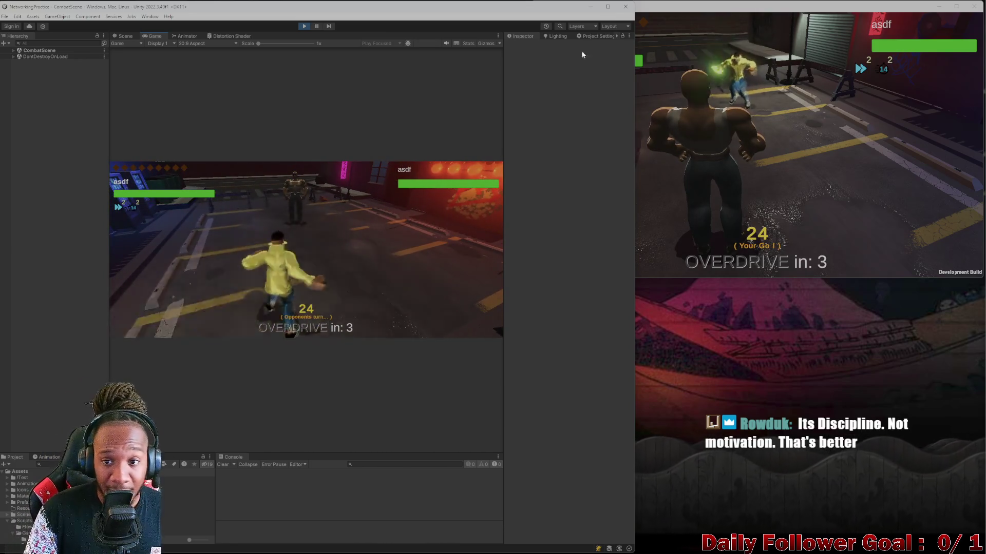
pyautogui.click(699, 168)
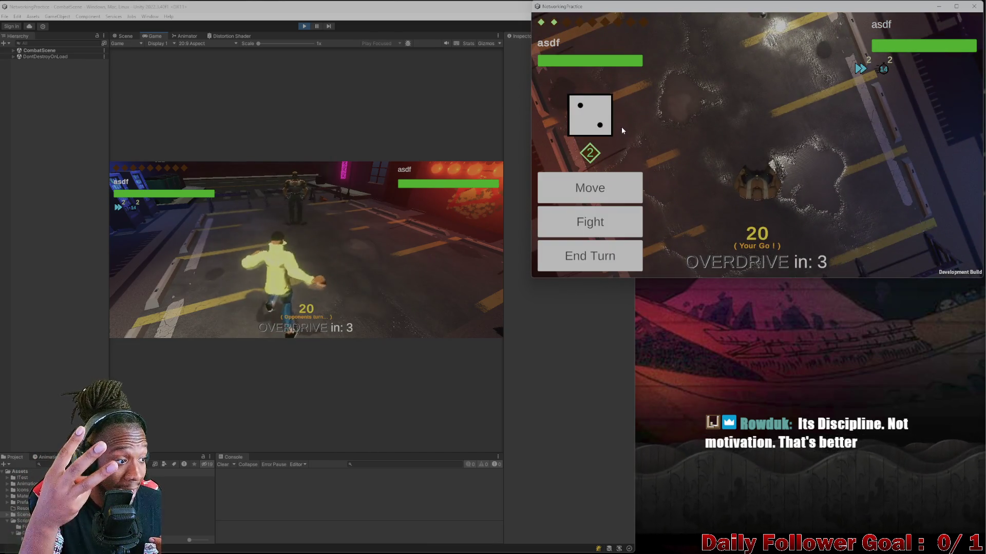
pyautogui.click(624, 262)
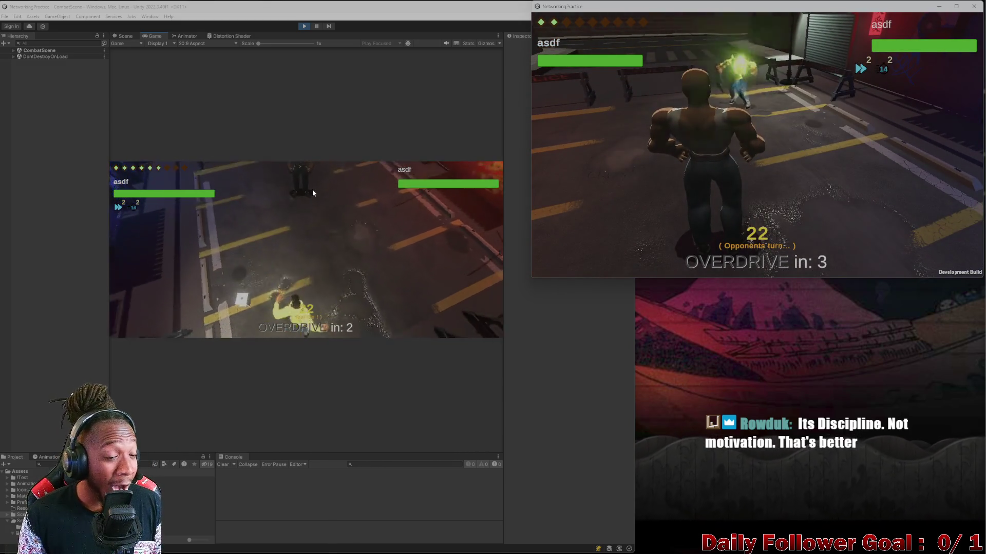
# Move the Speedster, attack the opponent within range, and end the editor player's turn
pyautogui.click(201, 279)
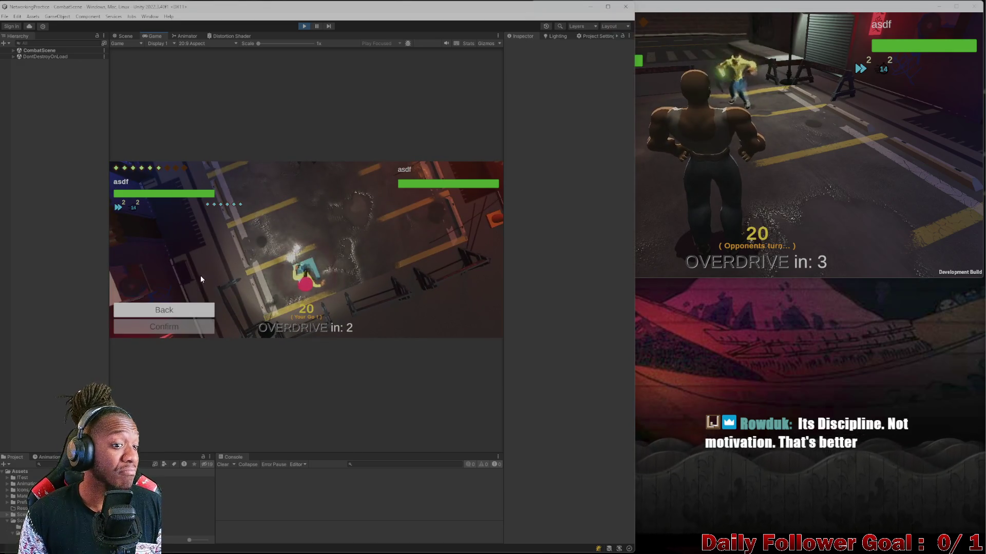
pyautogui.click(288, 250)
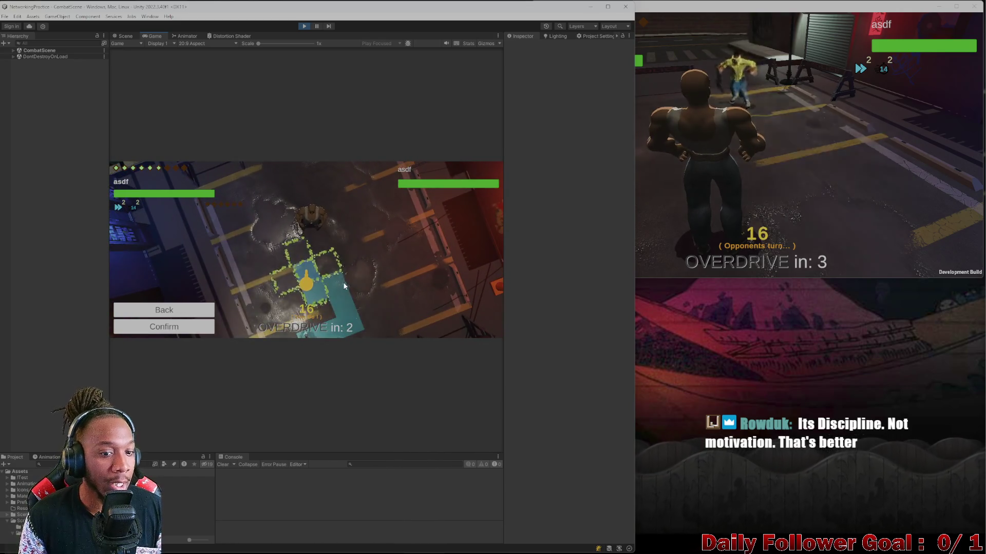
pyautogui.click(308, 281)
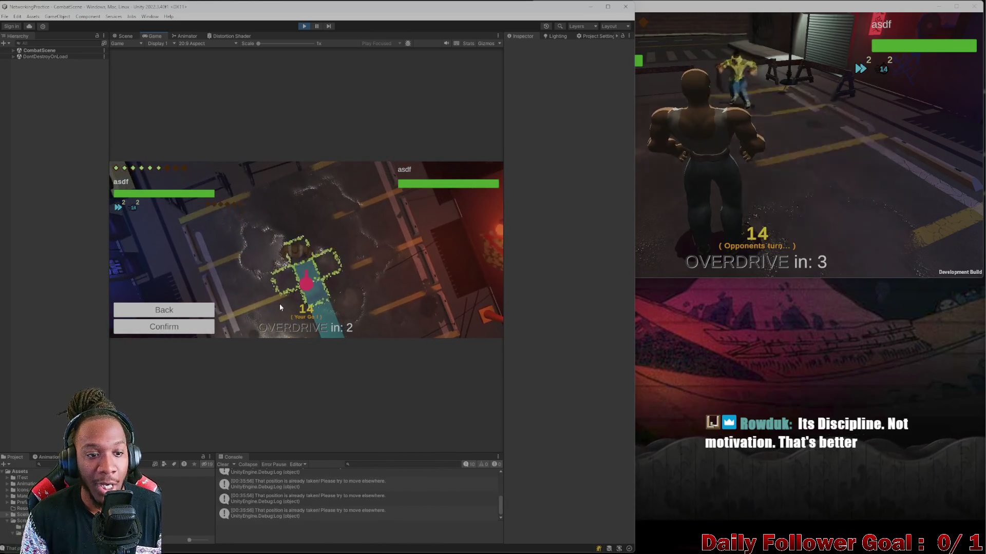
pyautogui.click(164, 327)
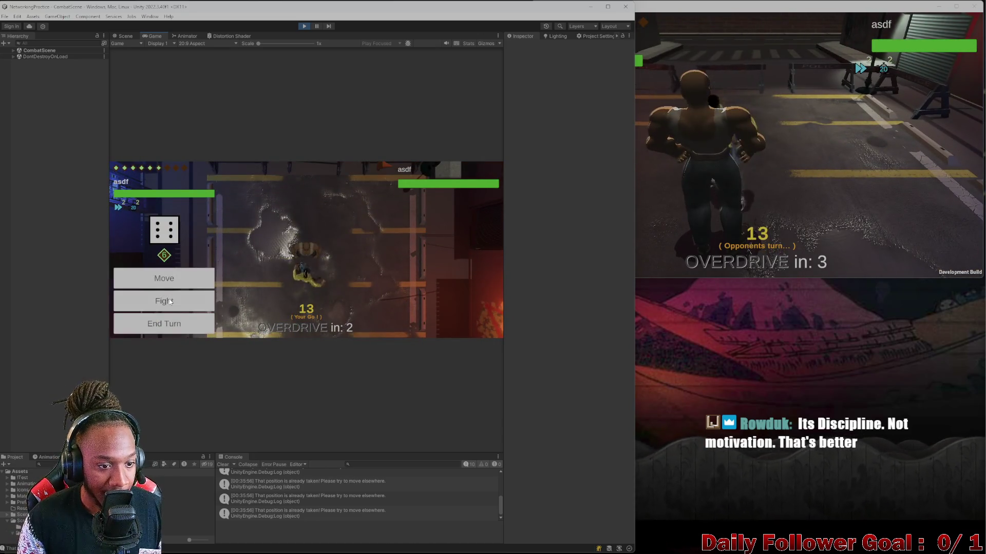
pyautogui.click(169, 302)
pyautogui.click(297, 242)
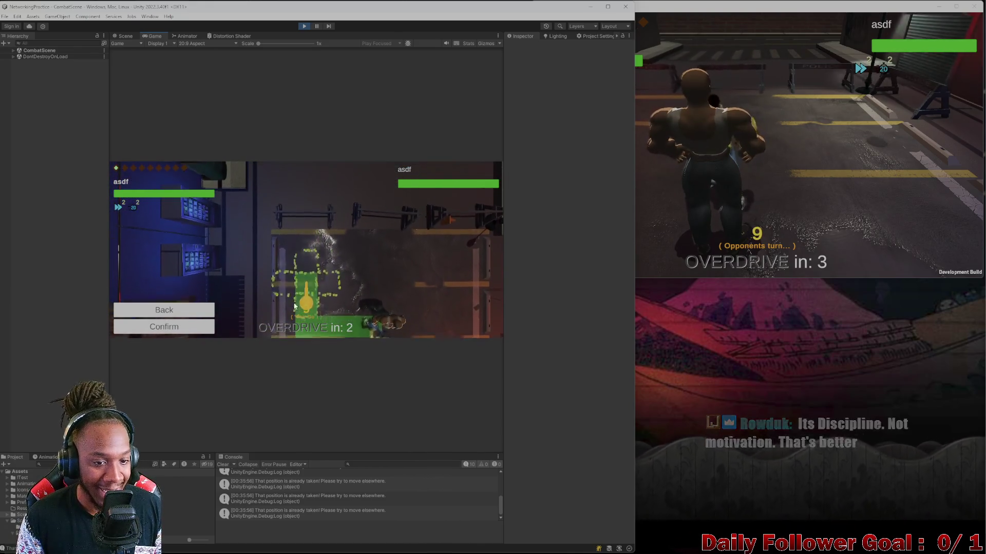
pyautogui.click(295, 306)
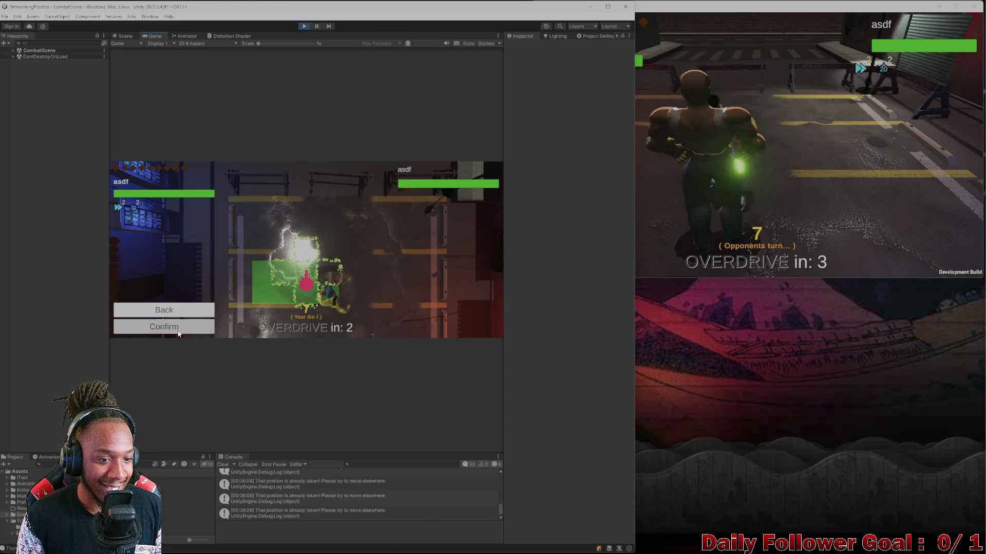
pyautogui.click(178, 331)
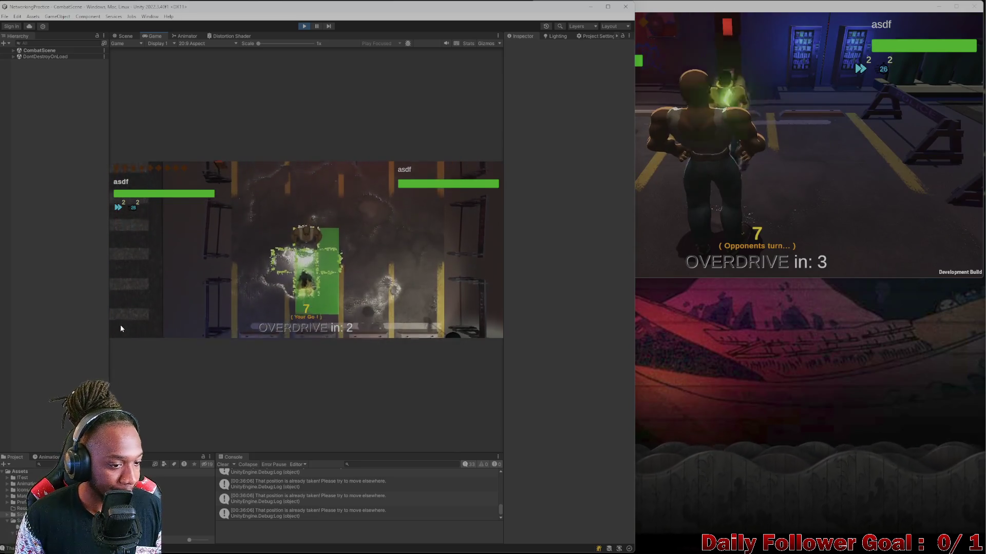
pyautogui.click(172, 322)
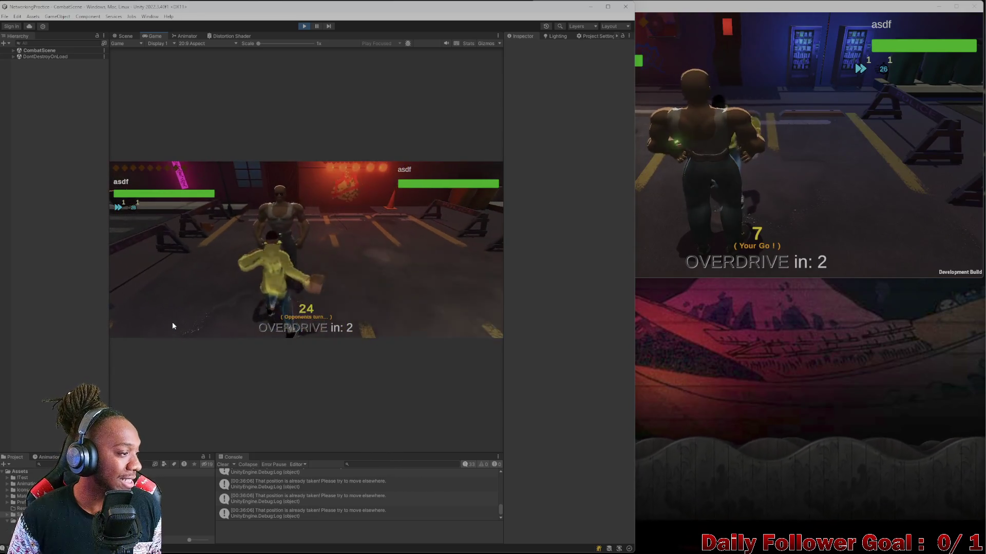
# In the build, land an attack for 10 damage on the Speedster and end the turn
pyautogui.click(749, 170)
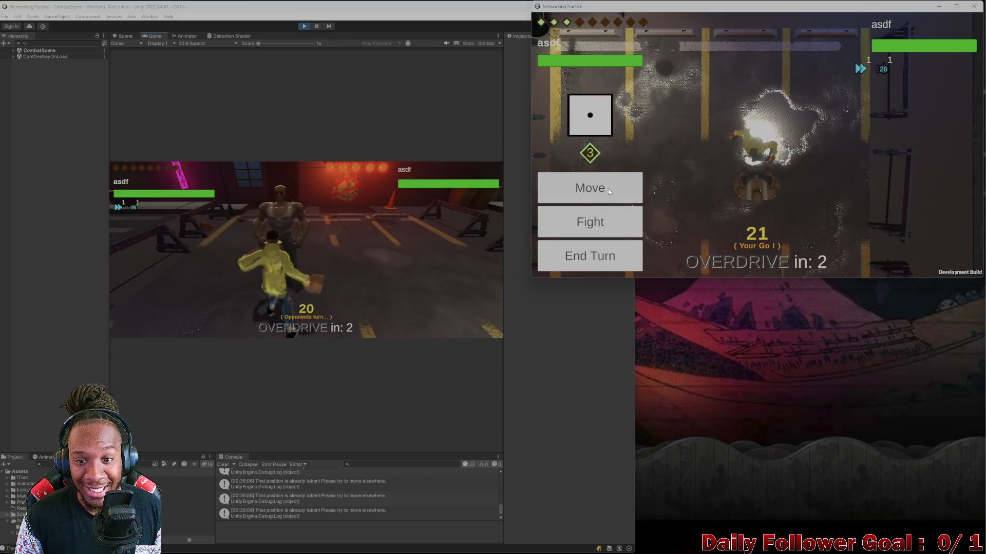
pyautogui.click(595, 222)
pyautogui.click(595, 191)
pyautogui.click(616, 255)
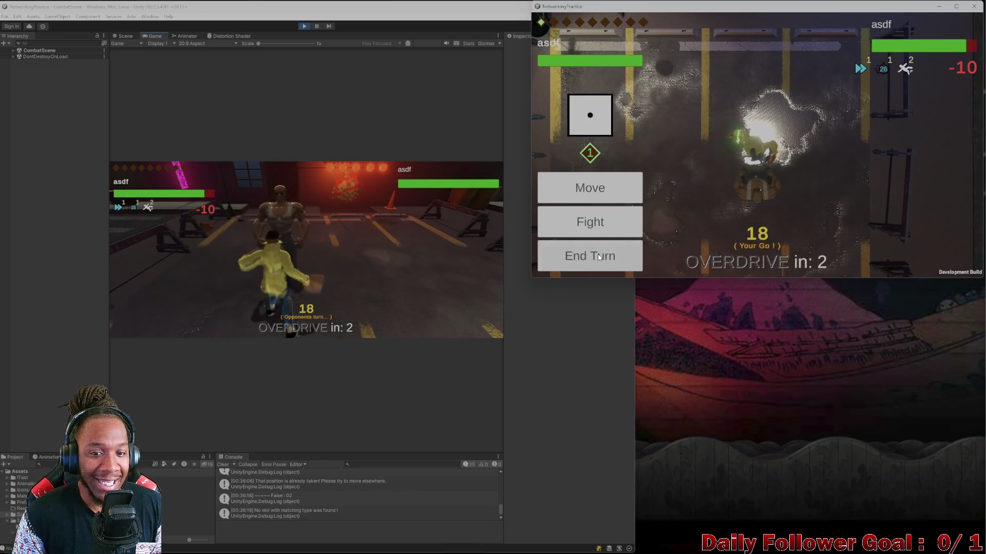
pyautogui.click(599, 257)
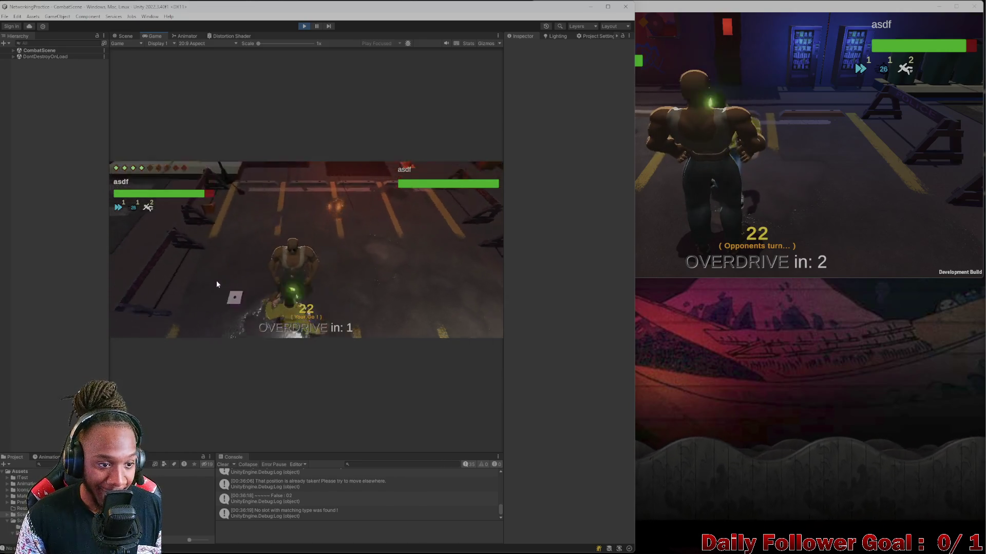
# Skip attacking, move the Speedster twice, and end the editor player's turn
pyautogui.click(195, 303)
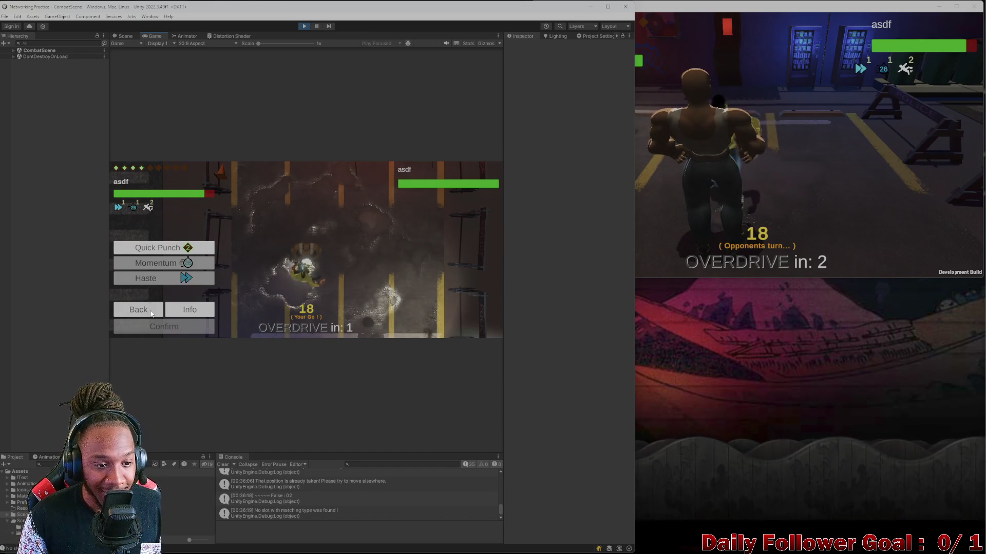
pyautogui.click(148, 308)
pyautogui.click(162, 277)
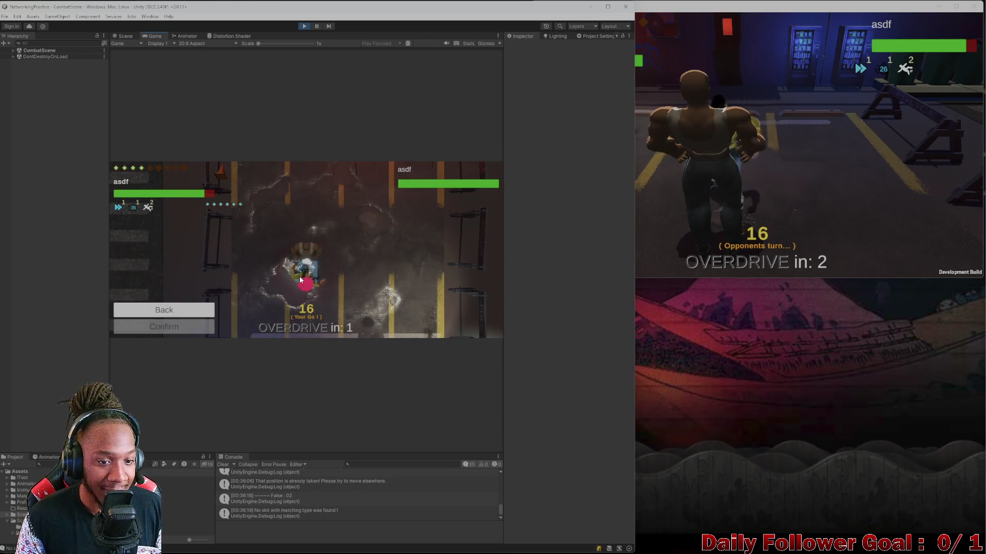
pyautogui.click(306, 283)
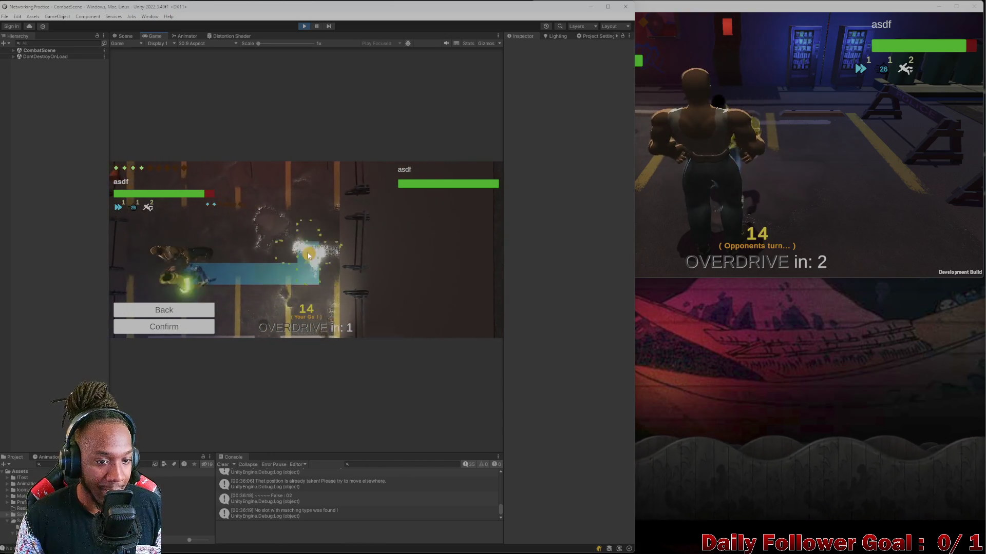
pyautogui.click(173, 331)
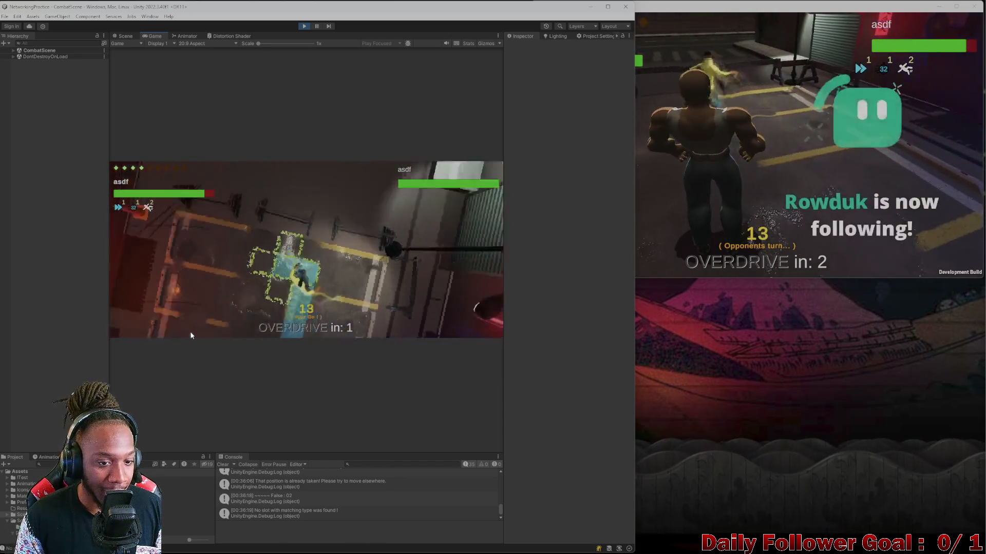
pyautogui.click(165, 278)
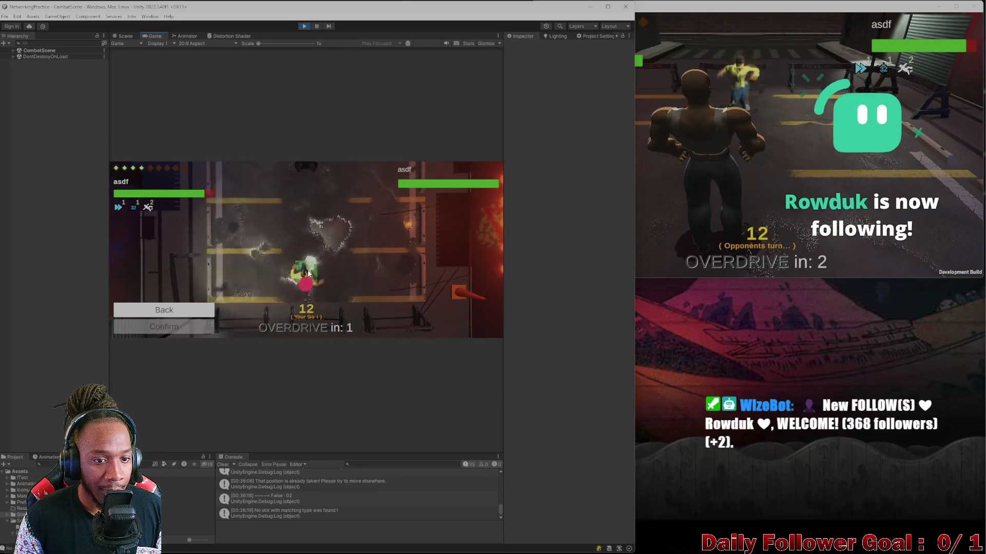
pyautogui.click(301, 264)
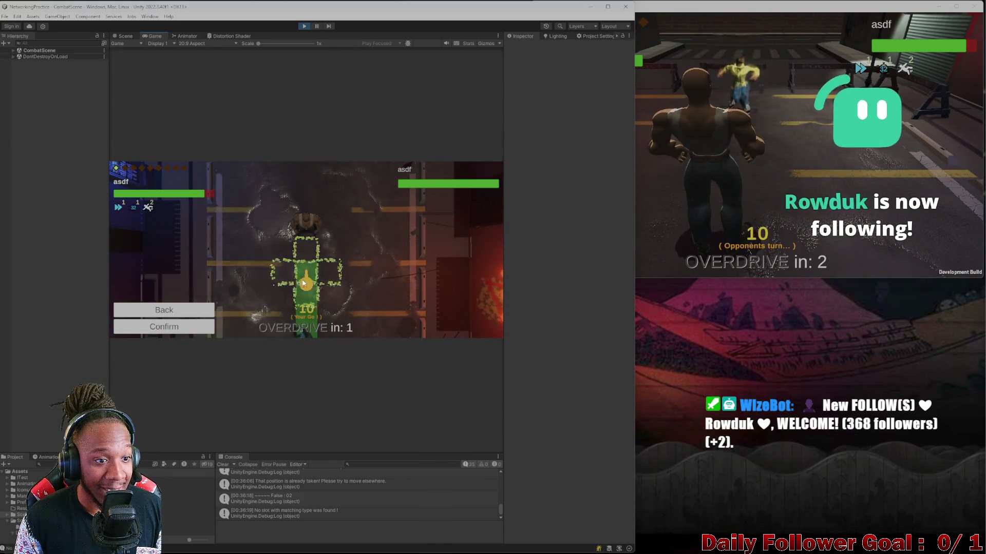
pyautogui.click(207, 333)
pyautogui.click(207, 332)
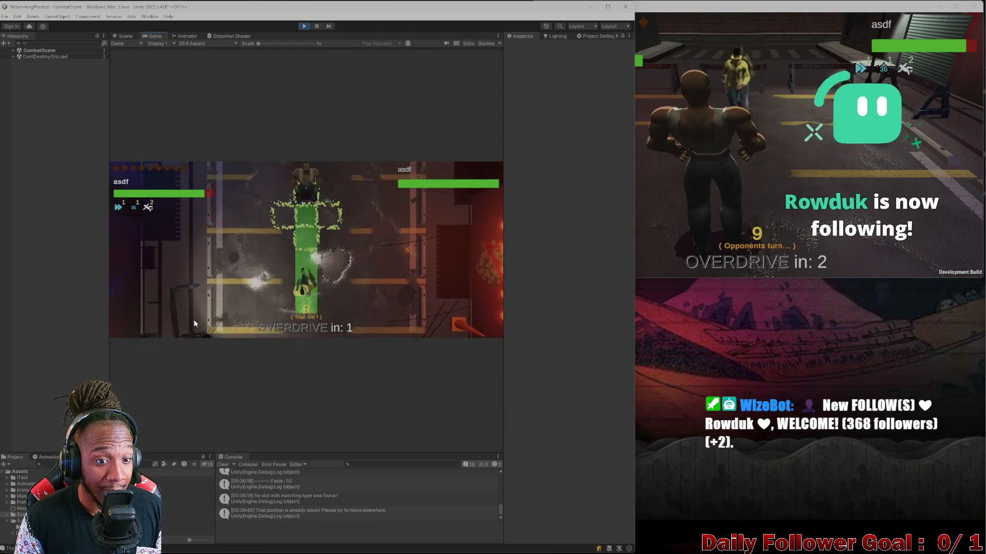
pyautogui.click(174, 331)
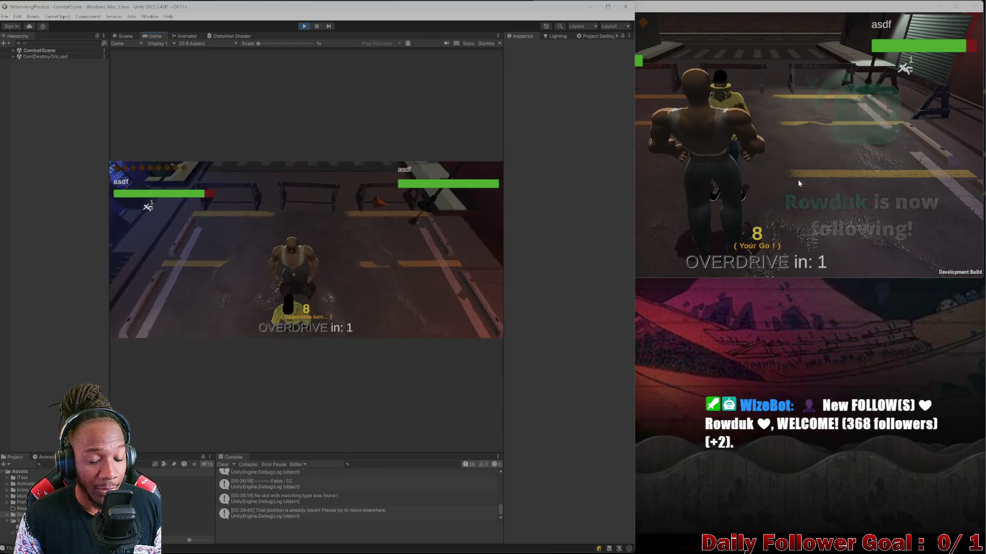
# In the build, roll and land a 15-damage Haymaker, then end the turn
pyautogui.click(797, 179)
pyautogui.click(594, 169)
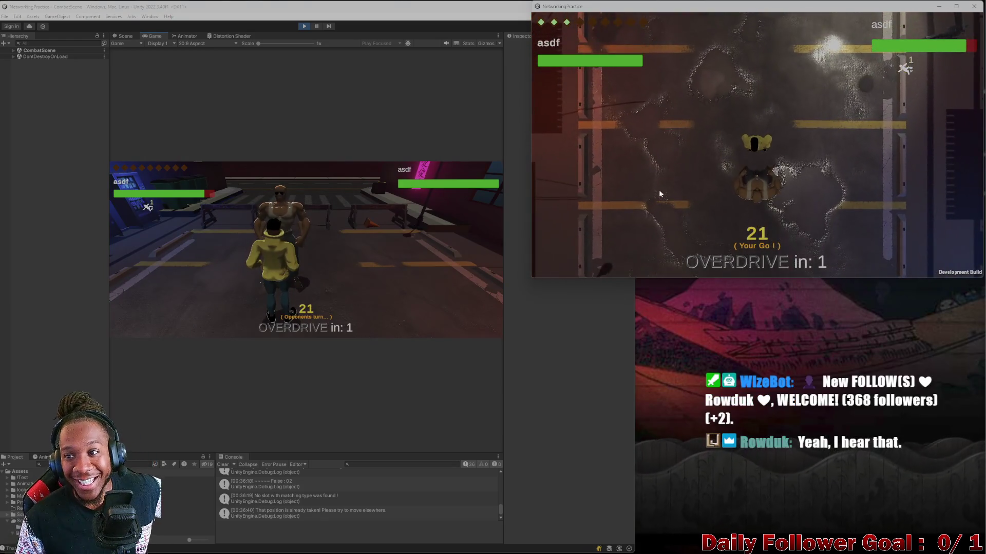
pyautogui.click(590, 220)
pyautogui.click(575, 142)
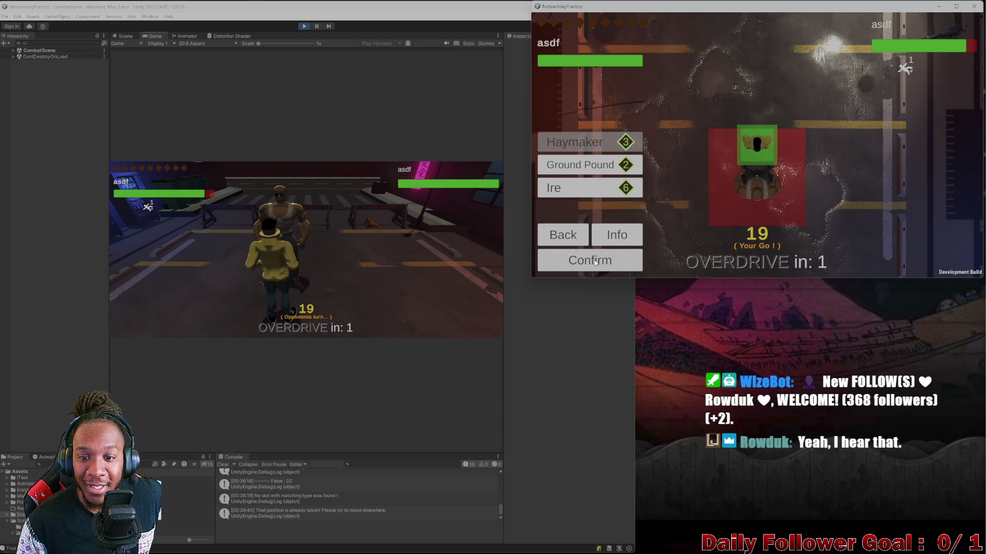
pyautogui.click(595, 262)
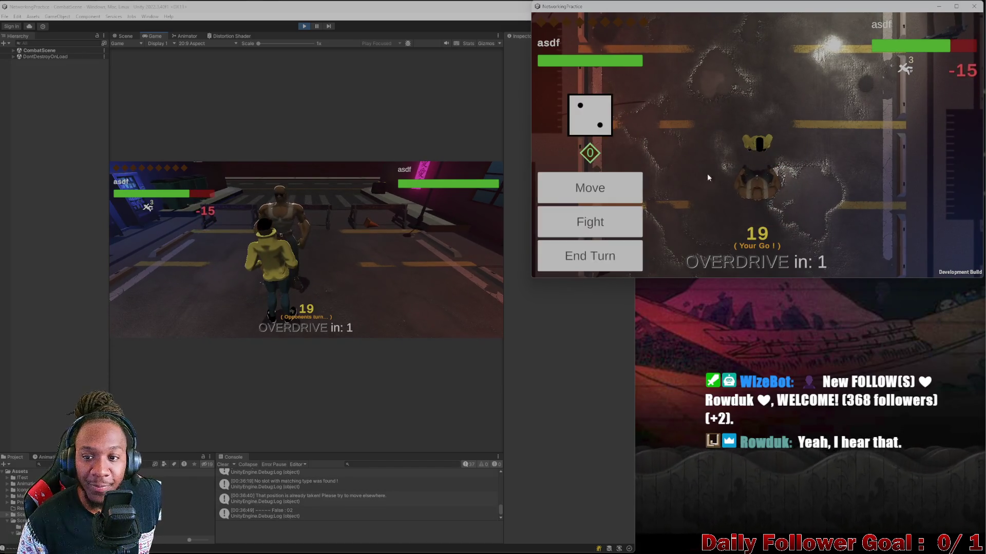
pyautogui.click(568, 260)
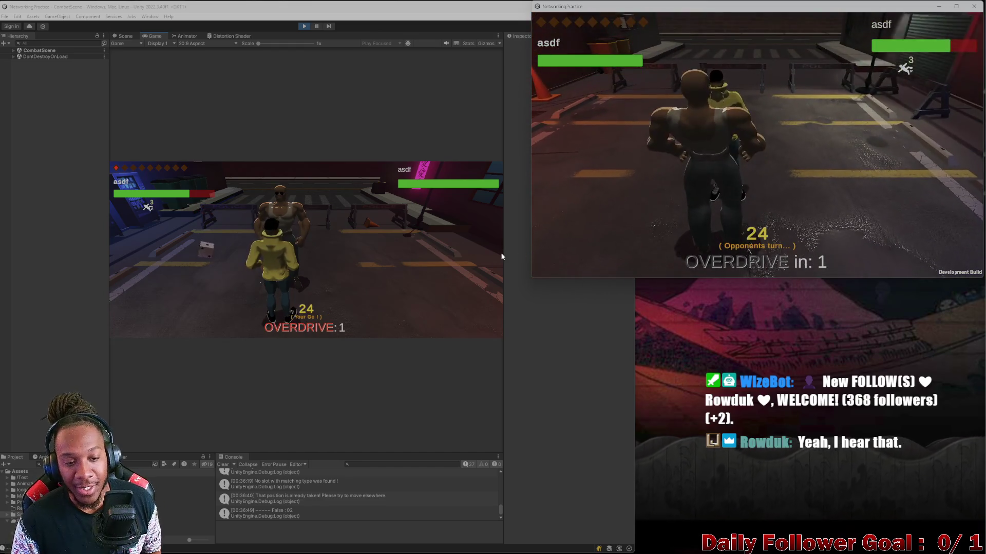
# Use the Speedster's Haste skill, then stop Play mode so both games return to the main menu
pyautogui.click(179, 280)
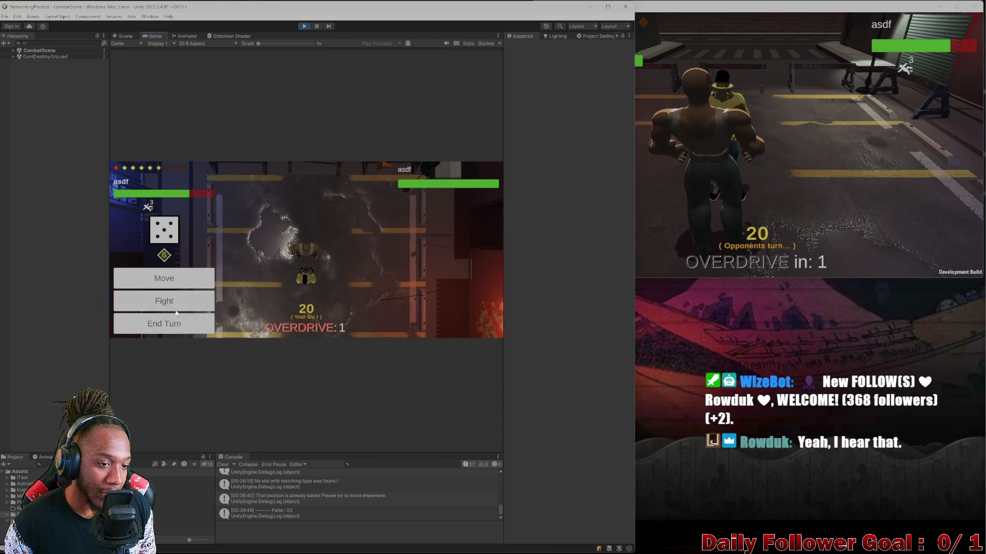
pyautogui.click(184, 302)
pyautogui.click(175, 279)
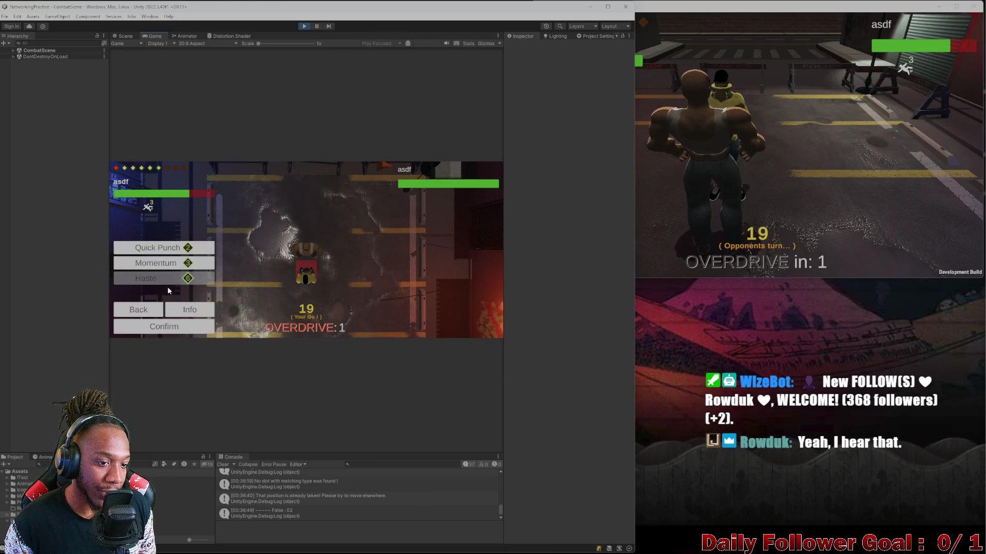
pyautogui.click(162, 327)
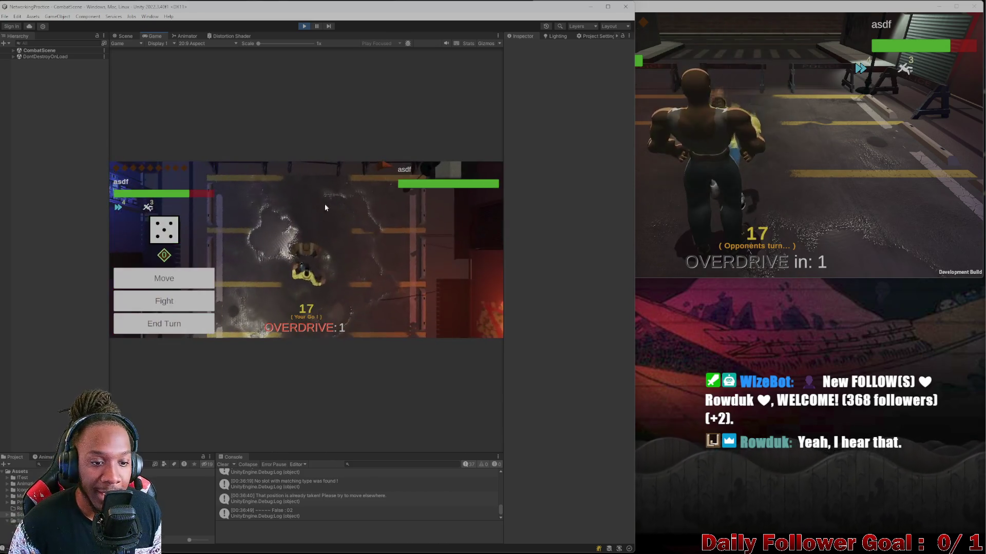
pyautogui.click(304, 26)
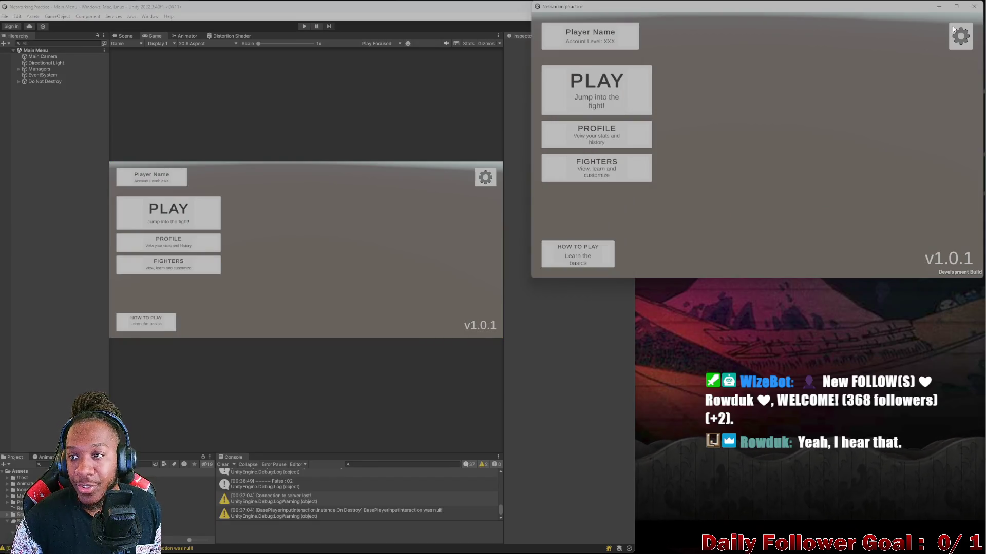
# Close the standalone build, maximize the editor window, and clear the console log
pyautogui.click(975, 6)
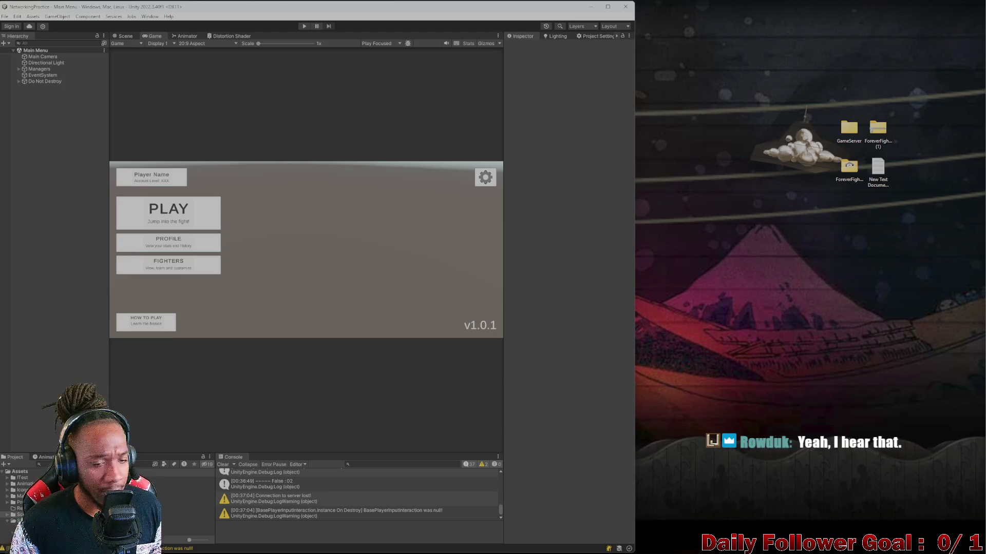
pyautogui.moveTo(338, 6)
pyautogui.mouseDown()
pyautogui.moveTo(481, 54)
pyautogui.moveTo(663, 43)
pyautogui.moveTo(641, 45)
pyautogui.mouseUp()
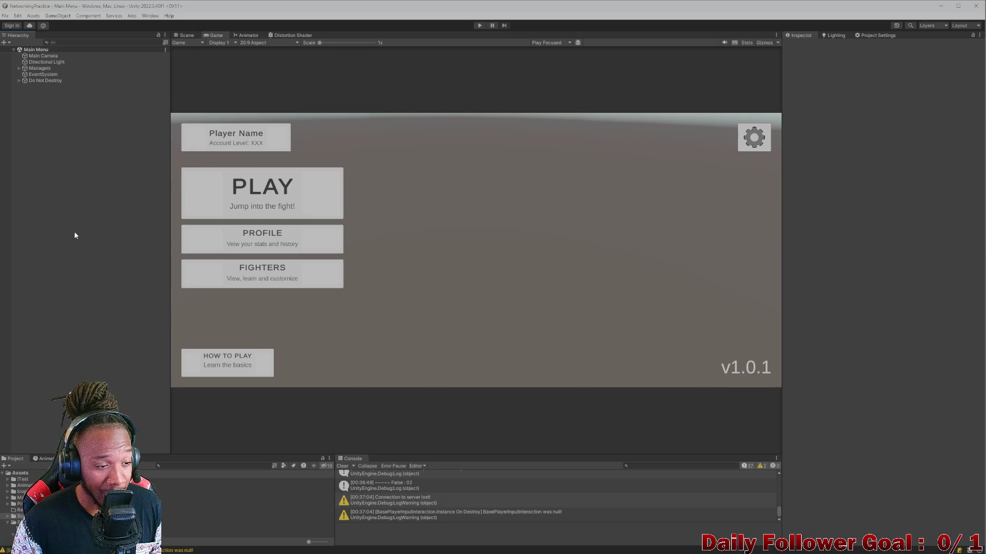
pyautogui.click(342, 466)
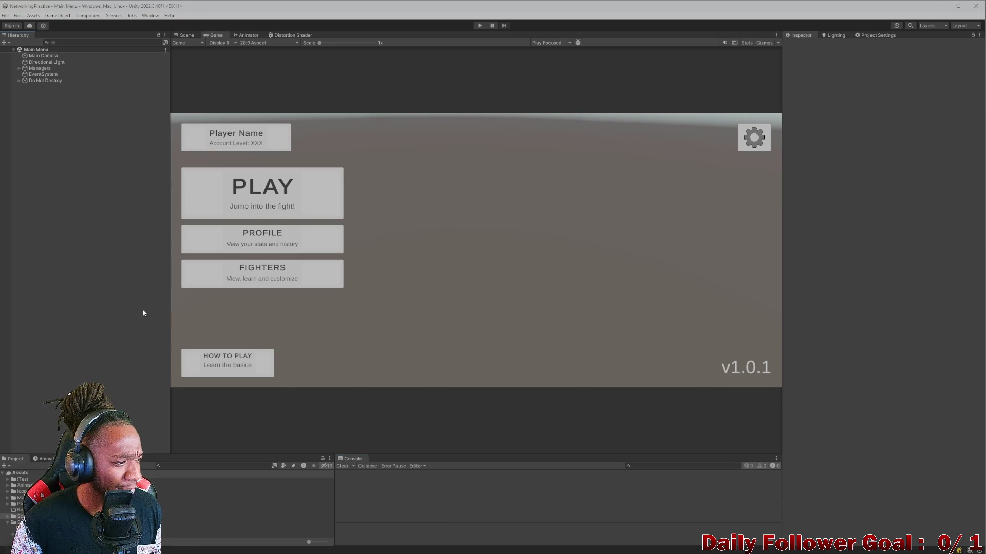